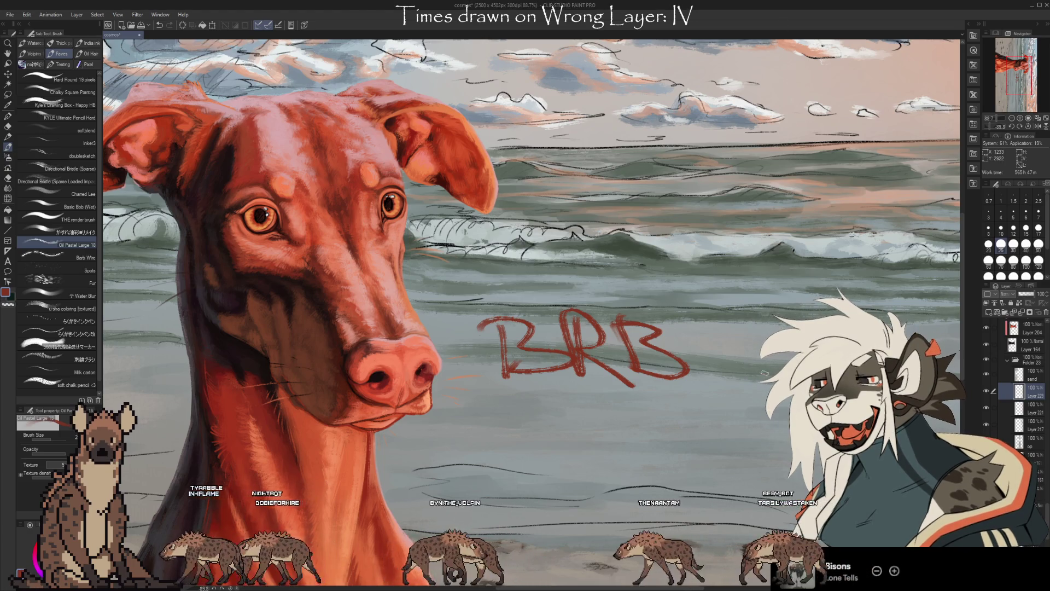
- Undo the red BRB lettering and zoom out to 60% to show more of the beach
key(ctrl+z)
key(ctrl+z)
key(ctrl+z)
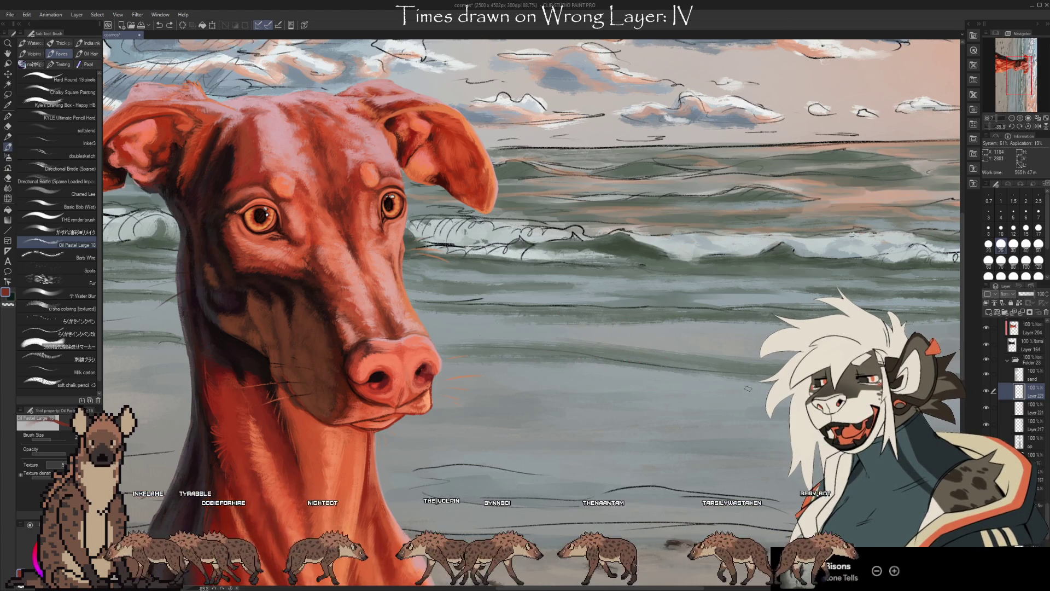
scroll(748, 388, down, 4)
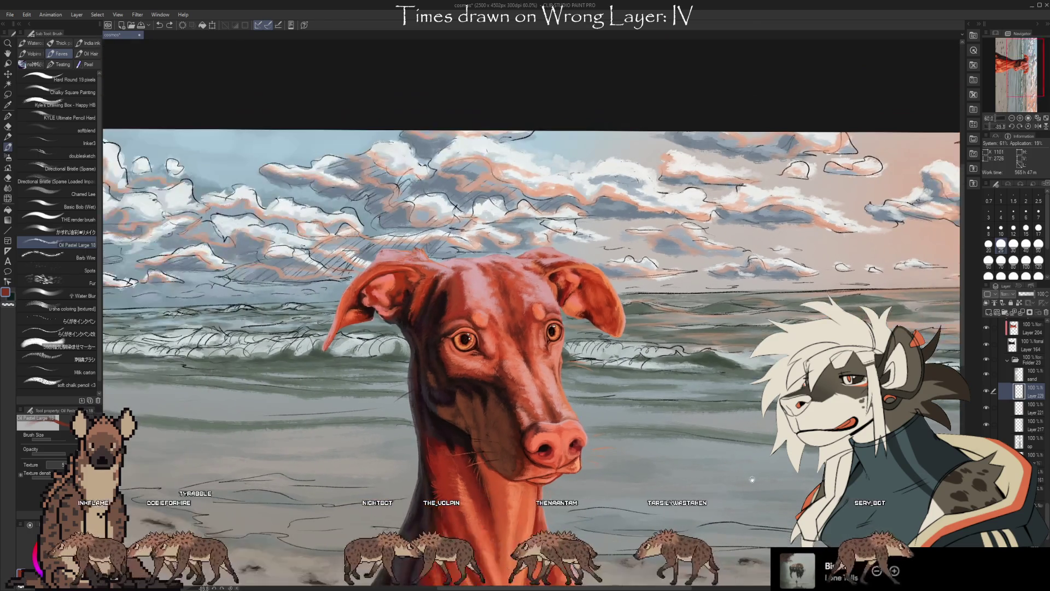
drag(752, 479, 887, 483)
- Sample the light cloud colour from the sky and return to the brush
key(i)
click(375, 199)
key(b)
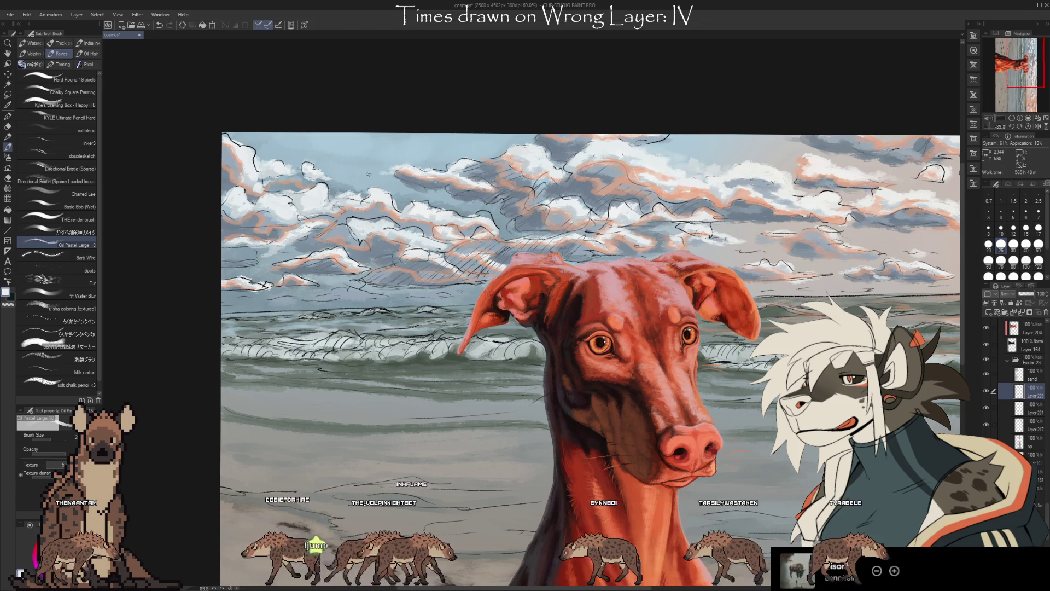
- Nudge the canvas view slightly to the left
drag(375, 175, 363, 178)
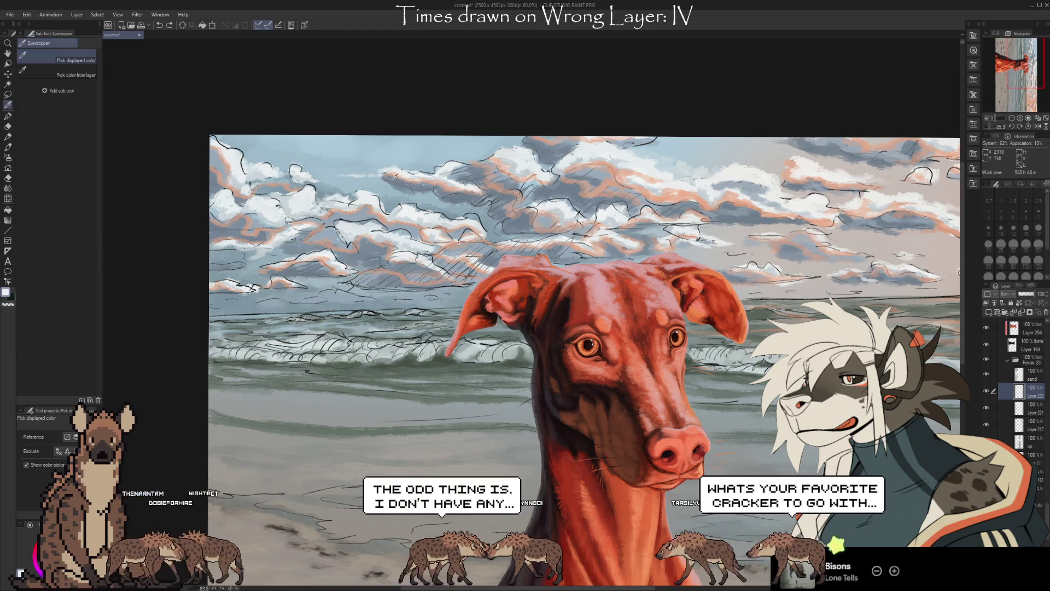
- Sample a peach colour from the painting and return to the brush
key(i)
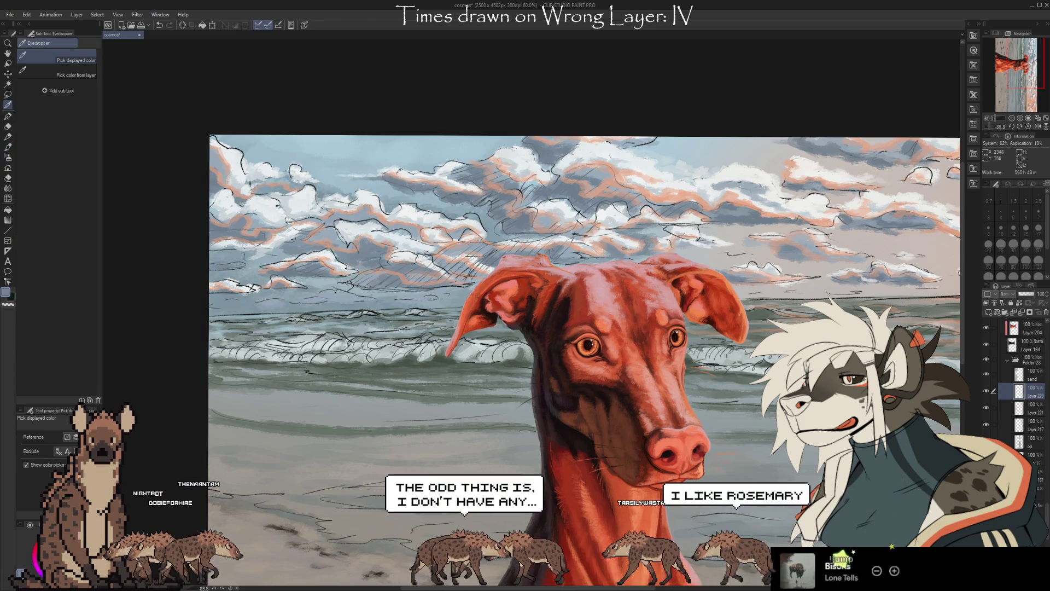
click(357, 199)
key(b)
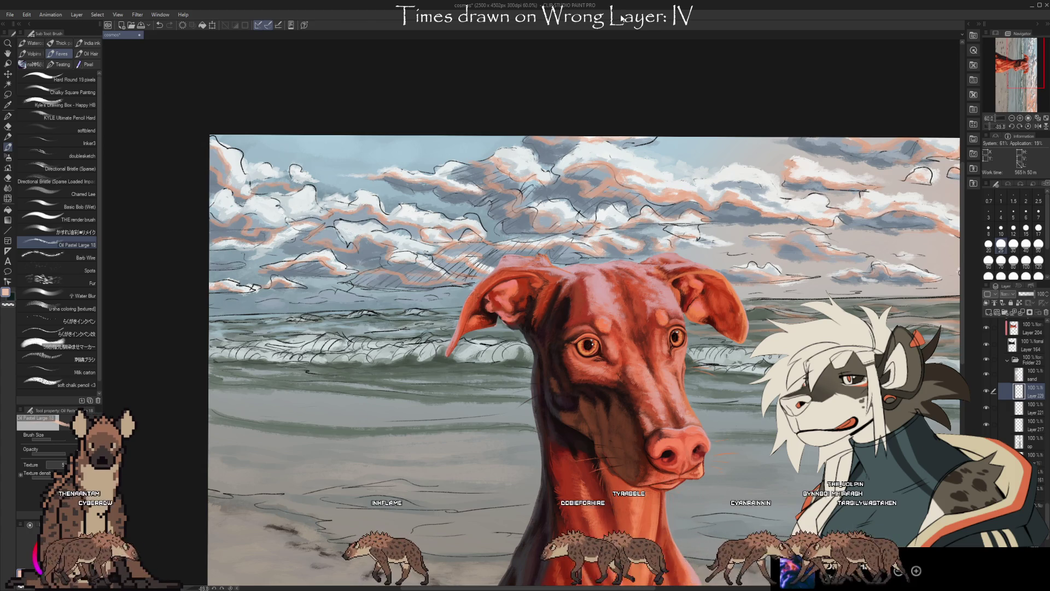
- Pick blue-grey tones from the painting, then hide the sketch lines over the background
alt+click(328, 222)
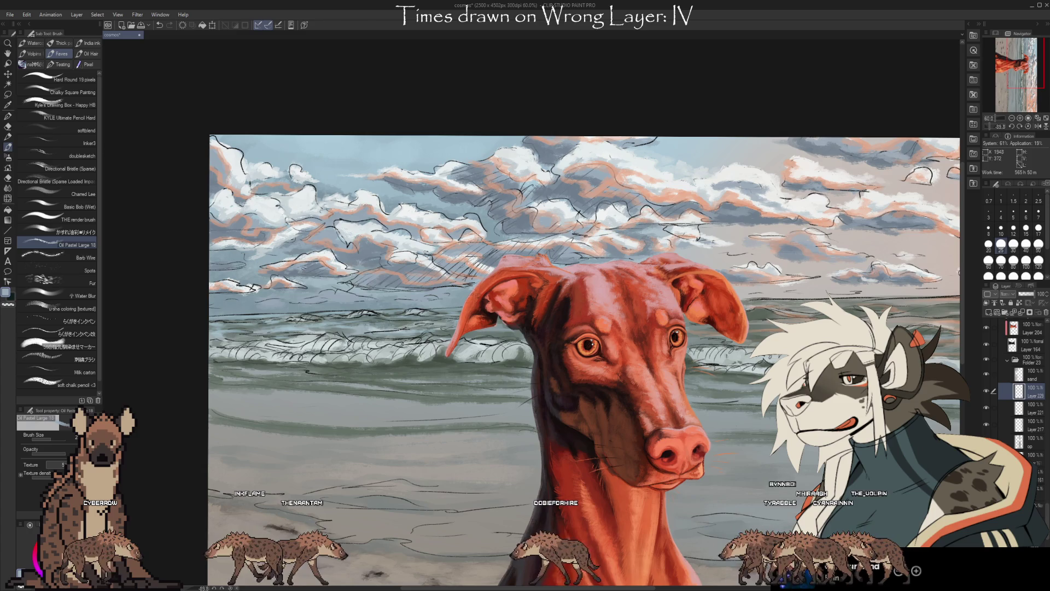
alt+click(296, 274)
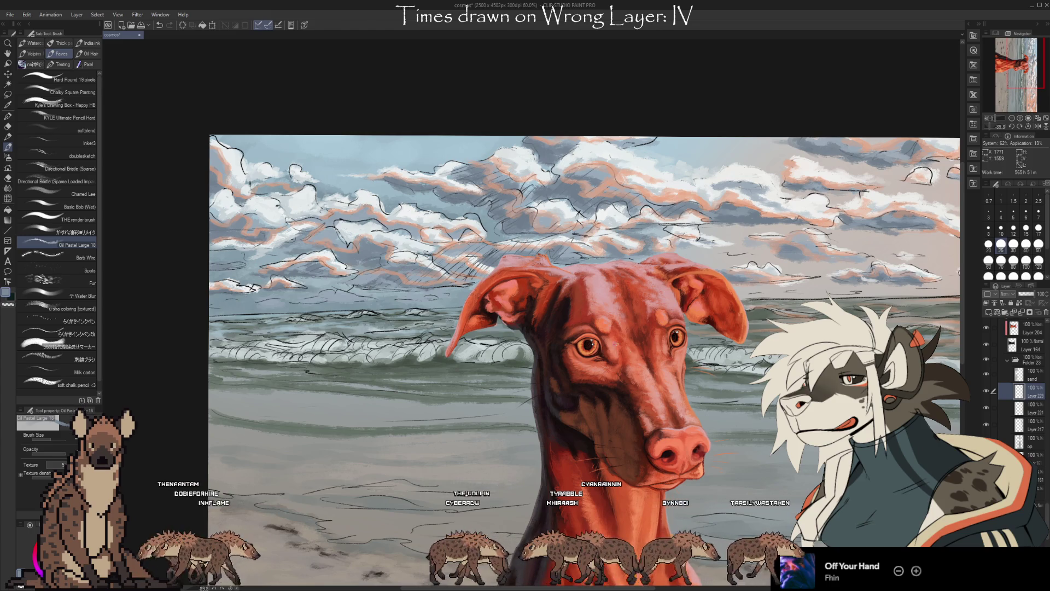
key(ctrl+z)
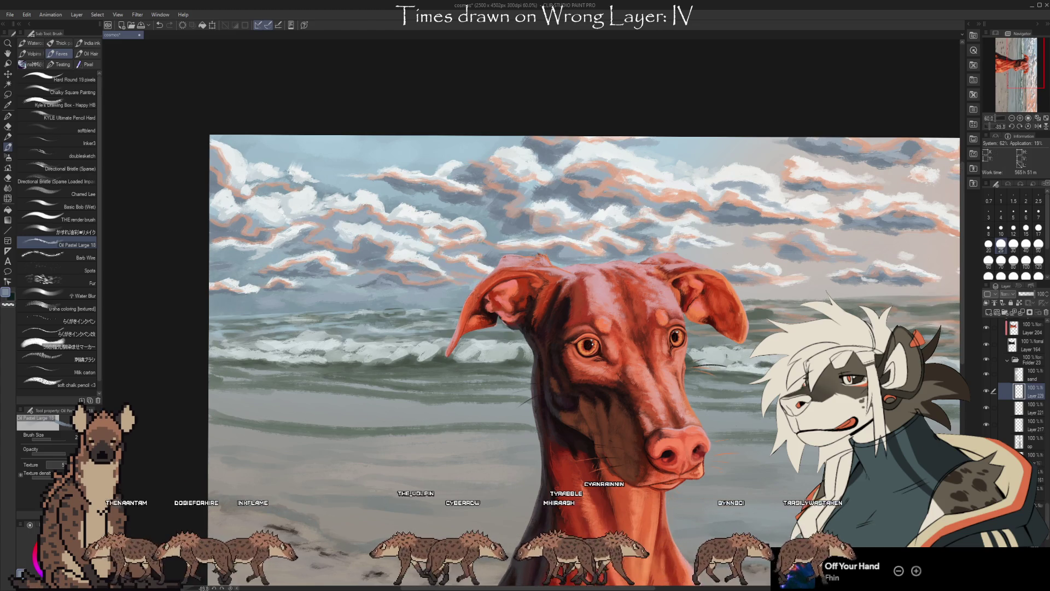
drag(841, 458, 391, 467)
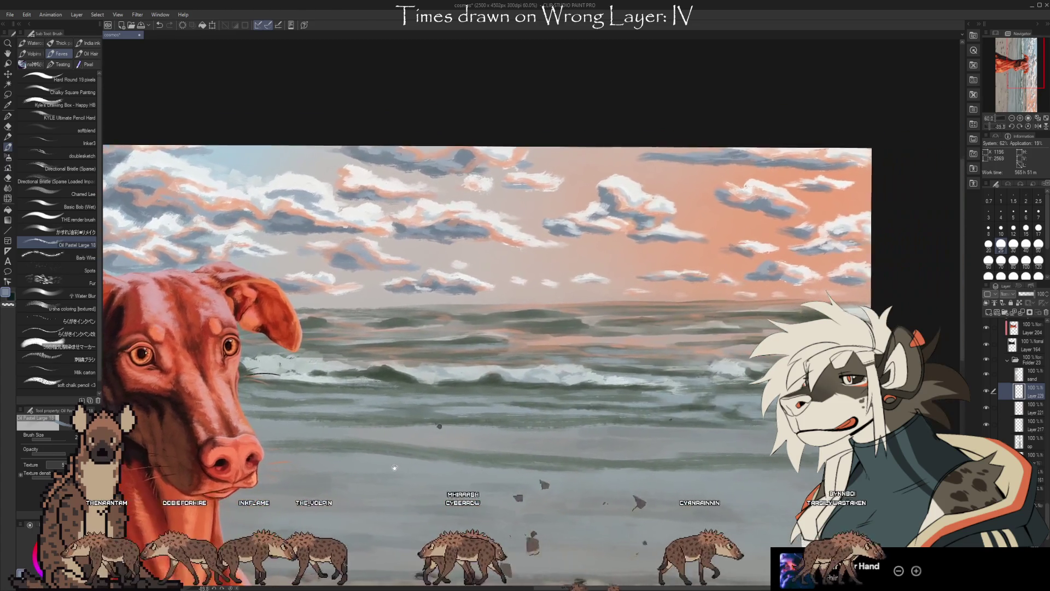
scroll(392, 466, down, 3)
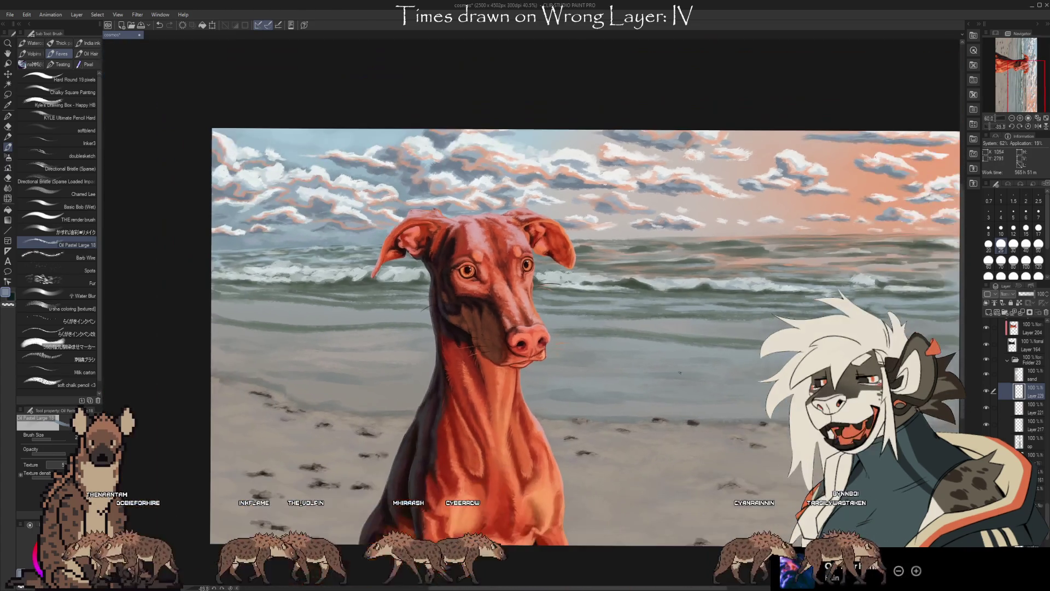
scroll(753, 453, up, 2)
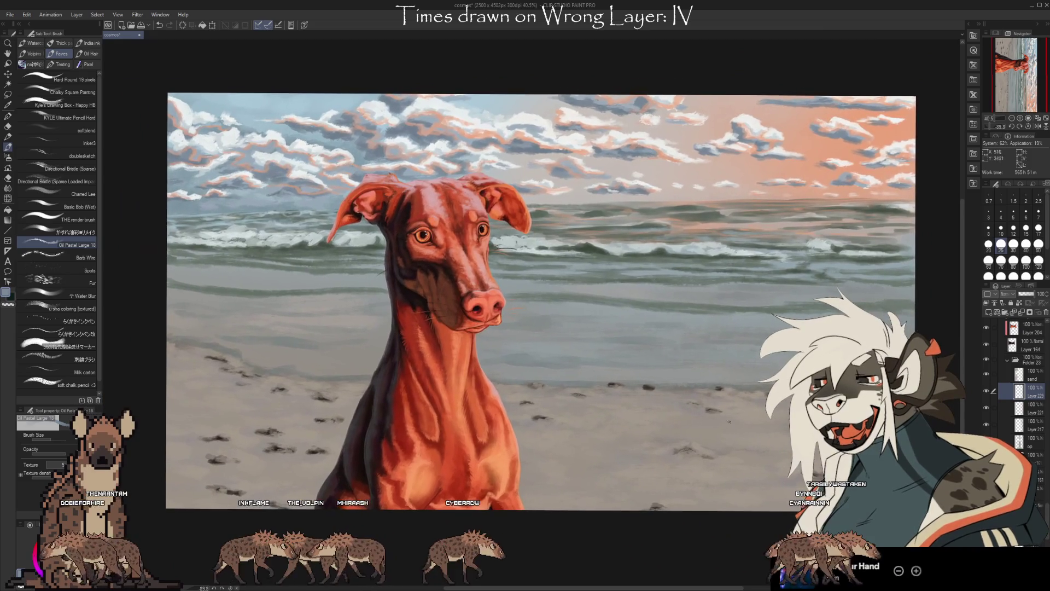
scroll(723, 434, down, 1)
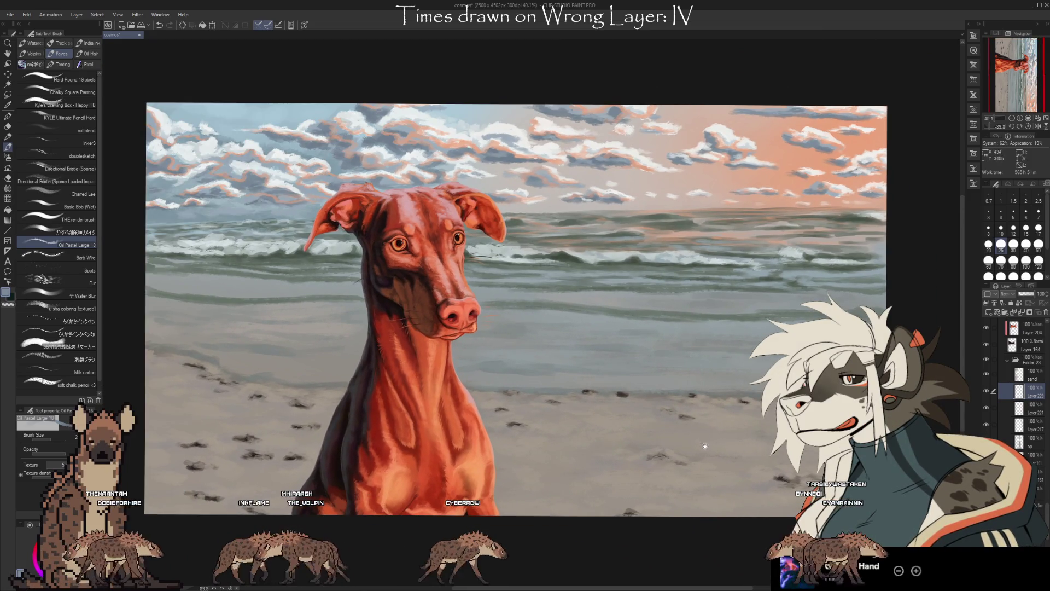
drag(705, 445, 706, 449)
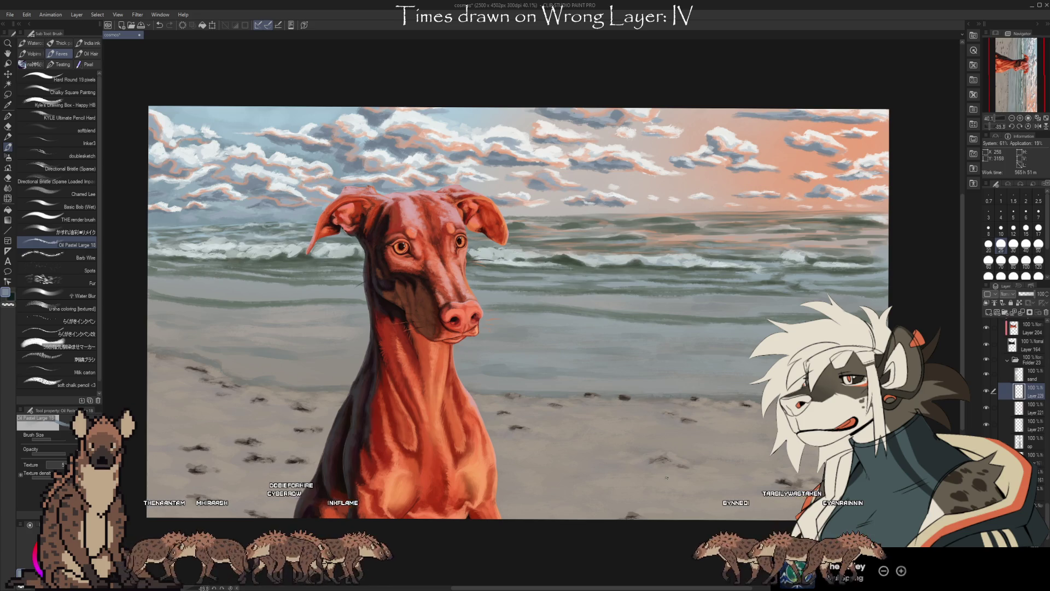
- Shift the painting view left and bring focus back to the painting window
mouse_move(701, 455)
mouse_down()
mouse_move(632, 448)
mouse_move(646, 447)
mouse_up()
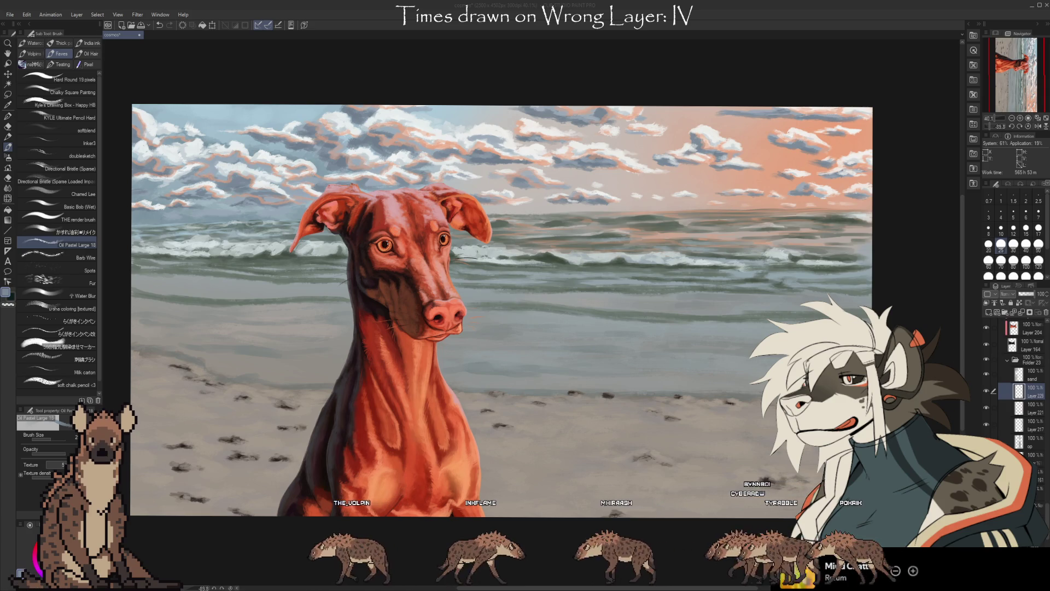
key(alt+Tab)
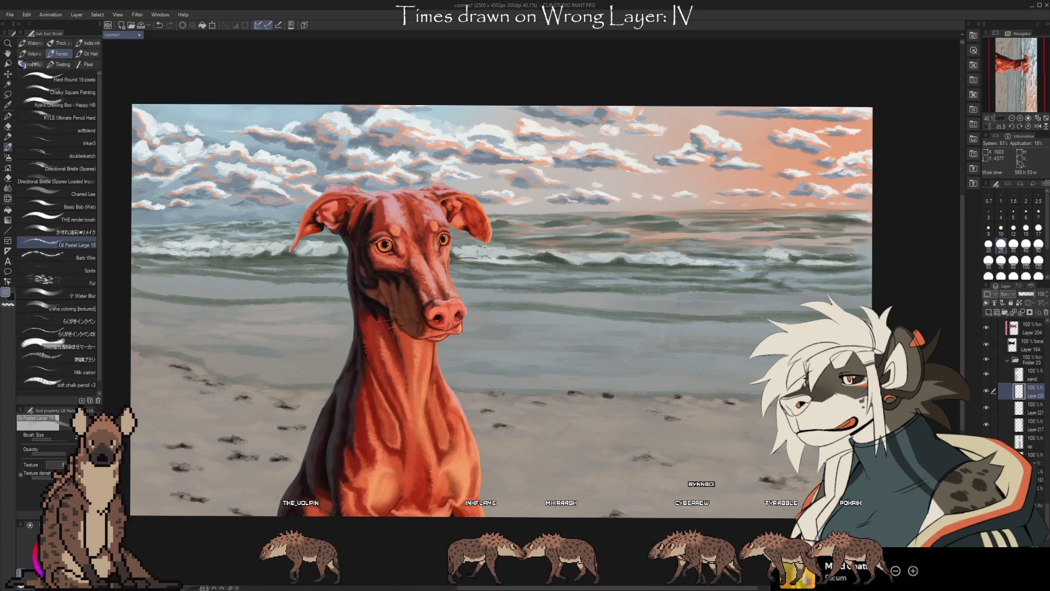
- Switch rendering brush and layer, sample a sea colour, and set brush size to 15
click(93, 220)
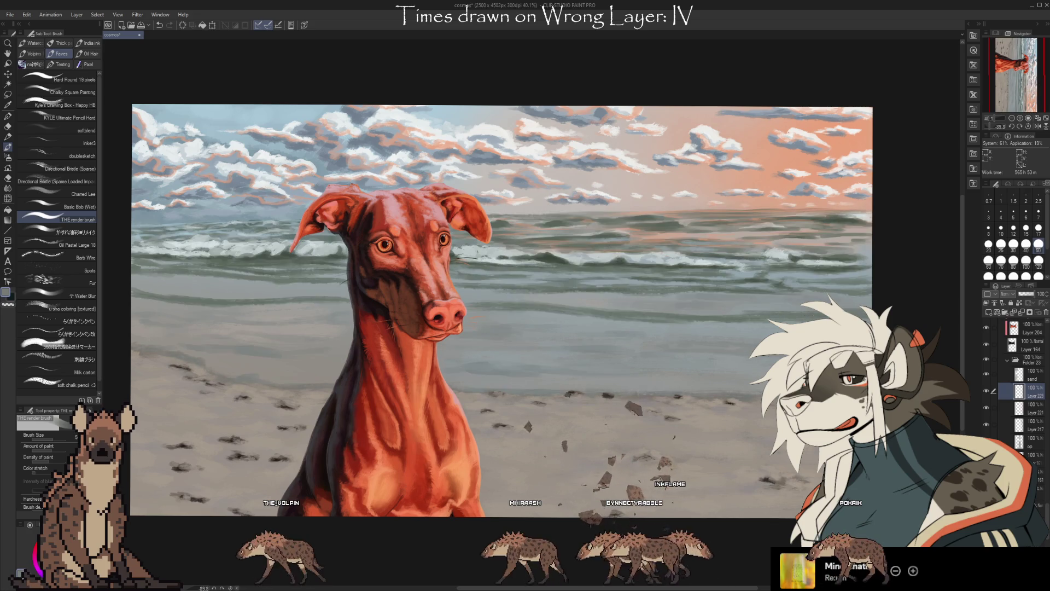
click(1031, 441)
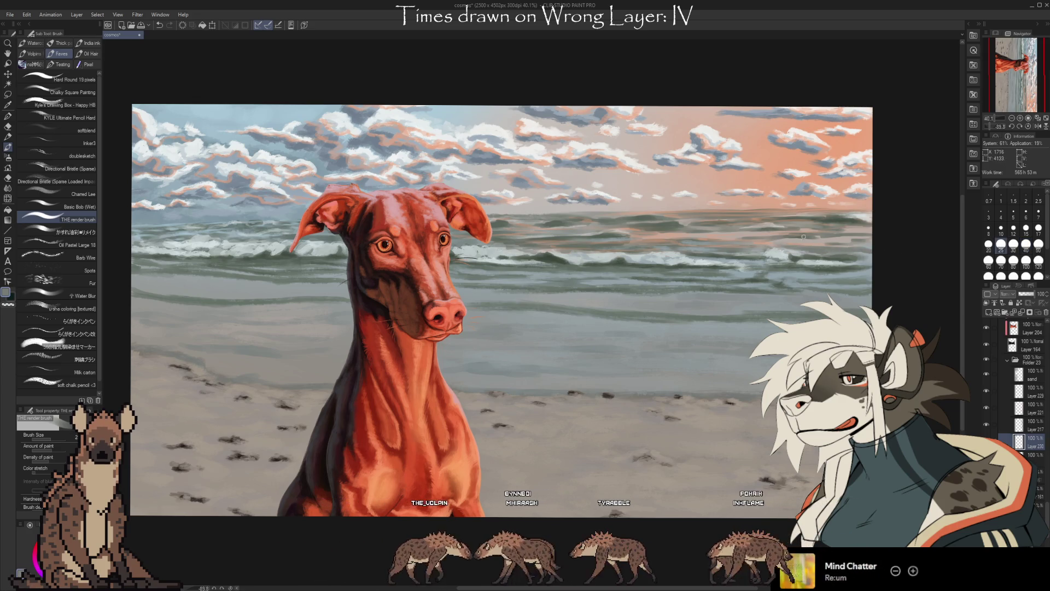
key(alt)
alt+click(841, 217)
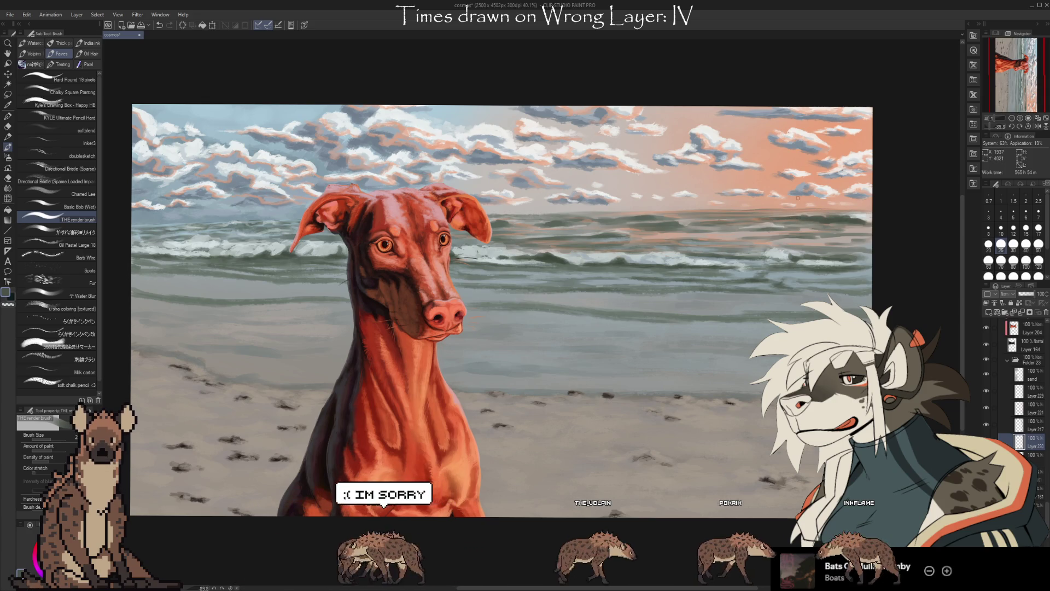
key(bracketleft)
key(bracketleft)
key(bracketleft)
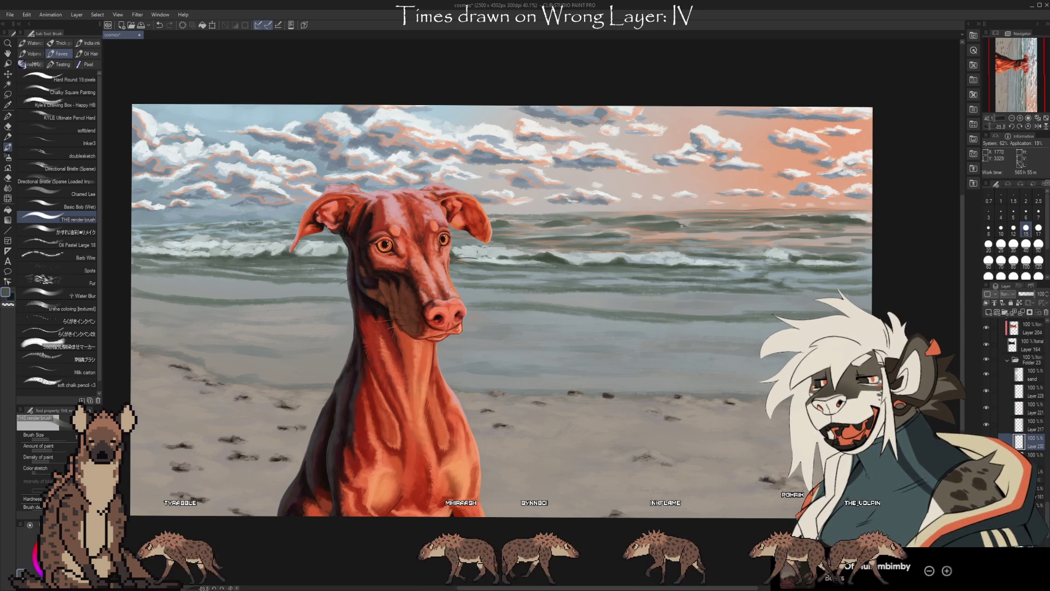
- Sample a sea colour, then a peach tone from the water, for painting the waves
key(i)
click(719, 226)
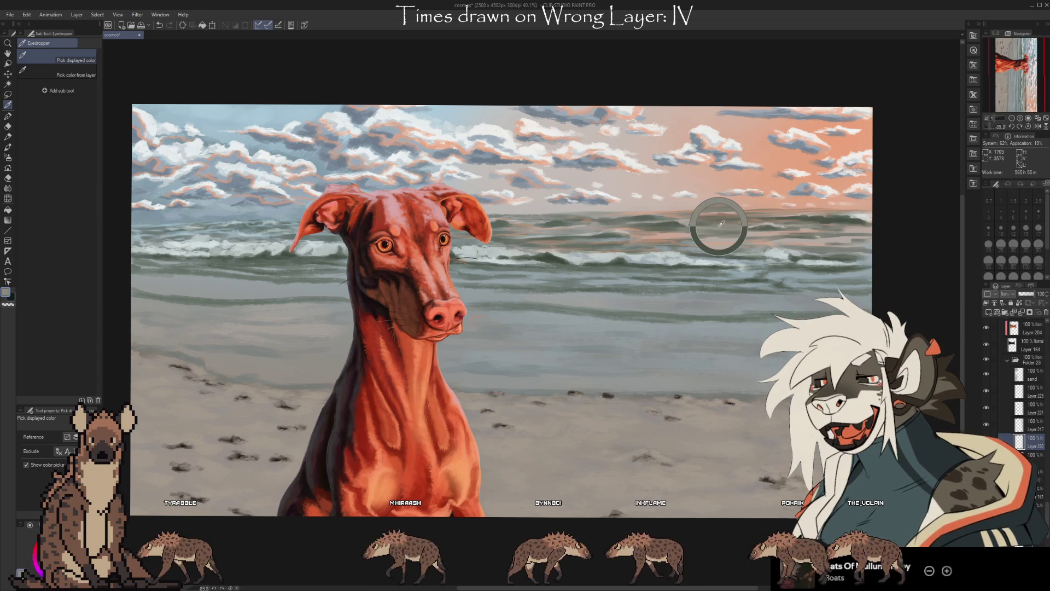
key(b)
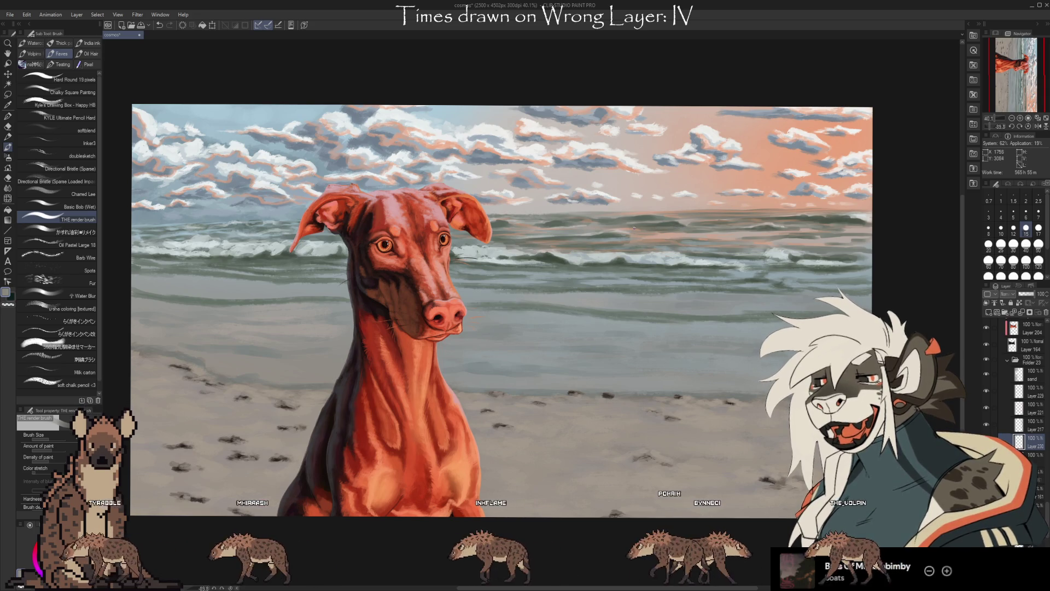
key(i)
click(679, 235)
key(b)
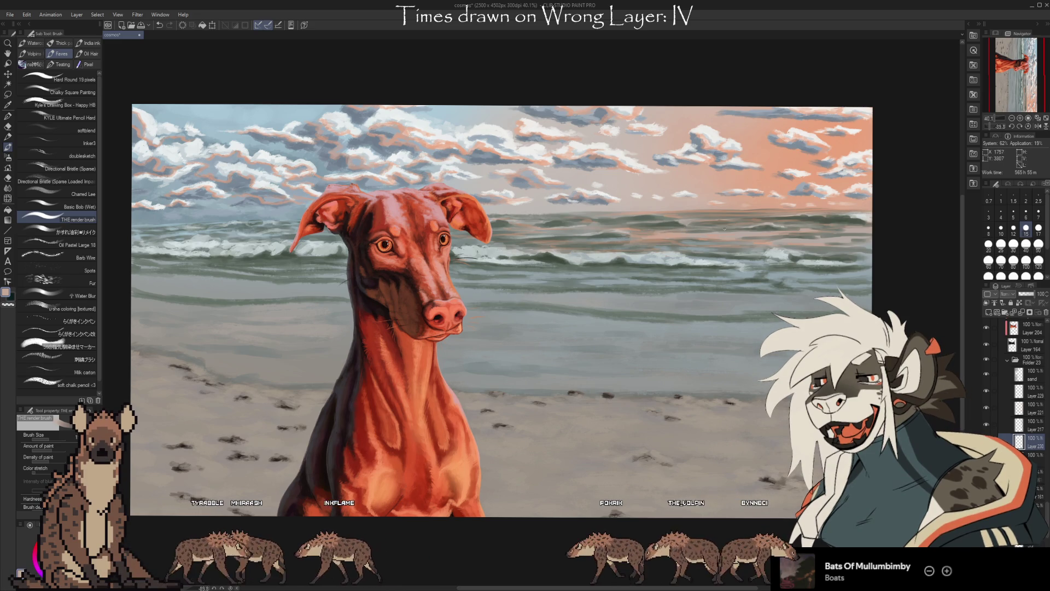
- Sample grey-blue and another sea colour, reduce brush size to 12, and pan to the left side
key(i)
click(667, 226)
key(b)
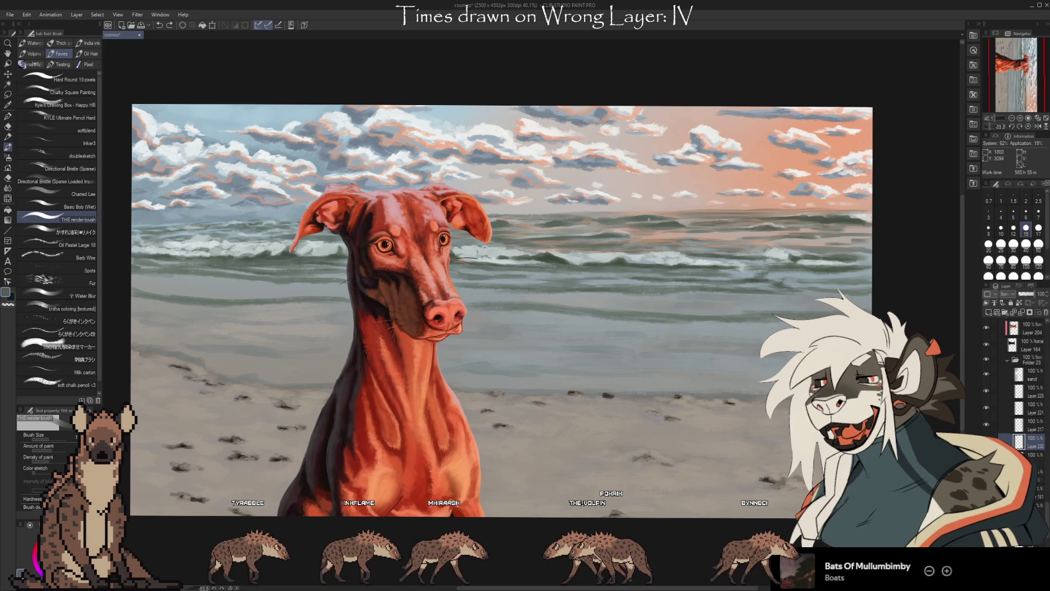
key(i)
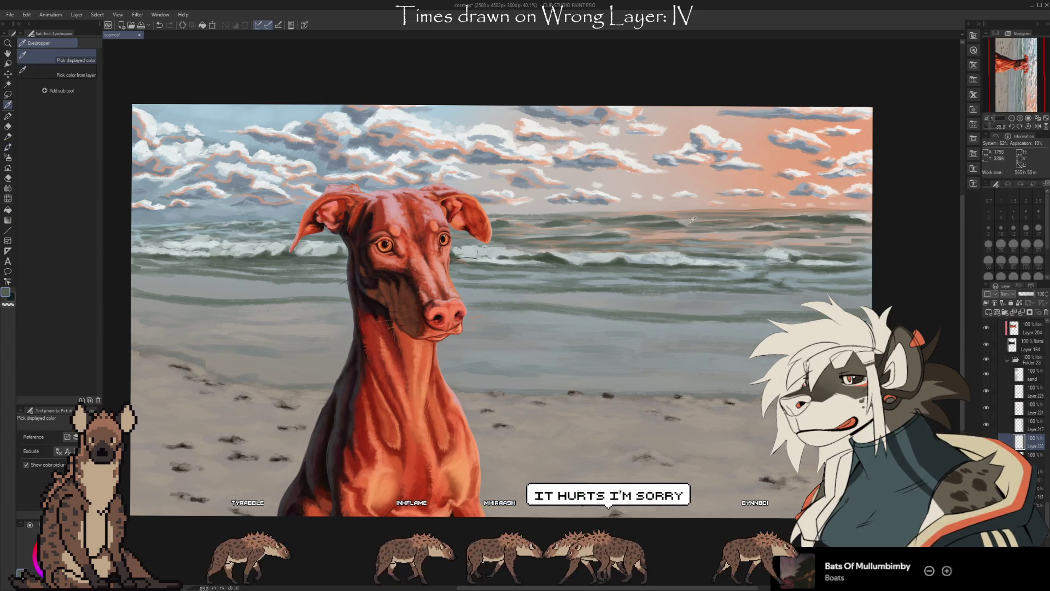
click(688, 218)
key(b)
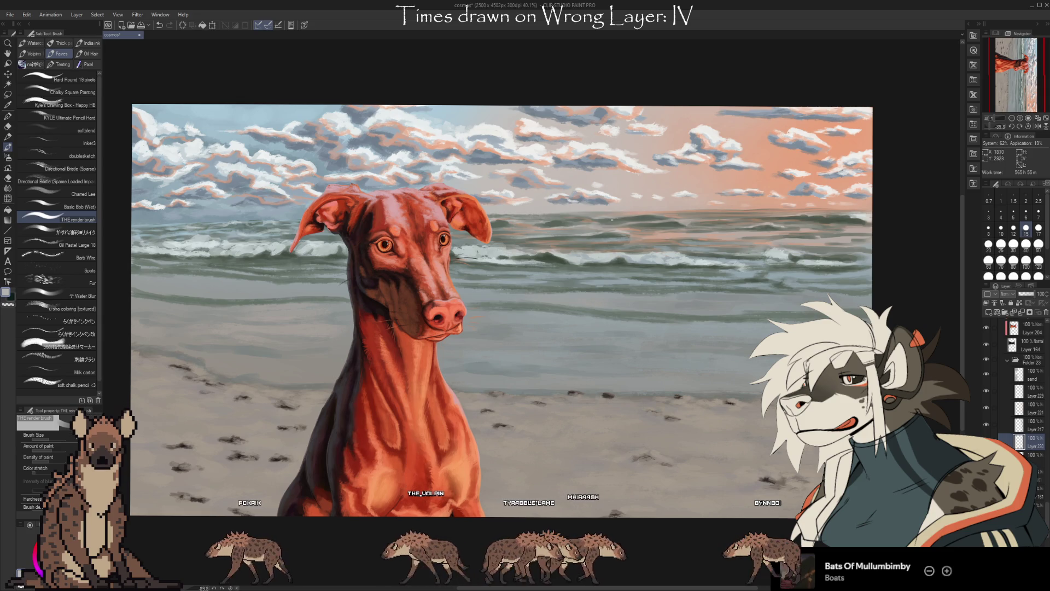
key(bracketleft)
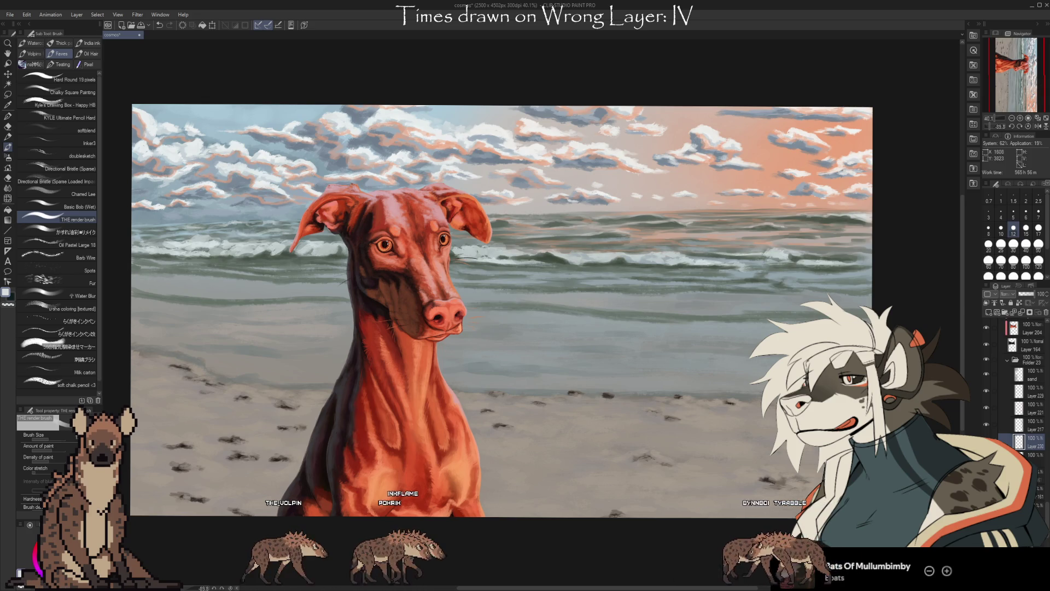
mouse_move(849, 346)
mouse_down()
mouse_move(739, 317)
mouse_move(683, 317)
mouse_move(698, 331)
mouse_up()
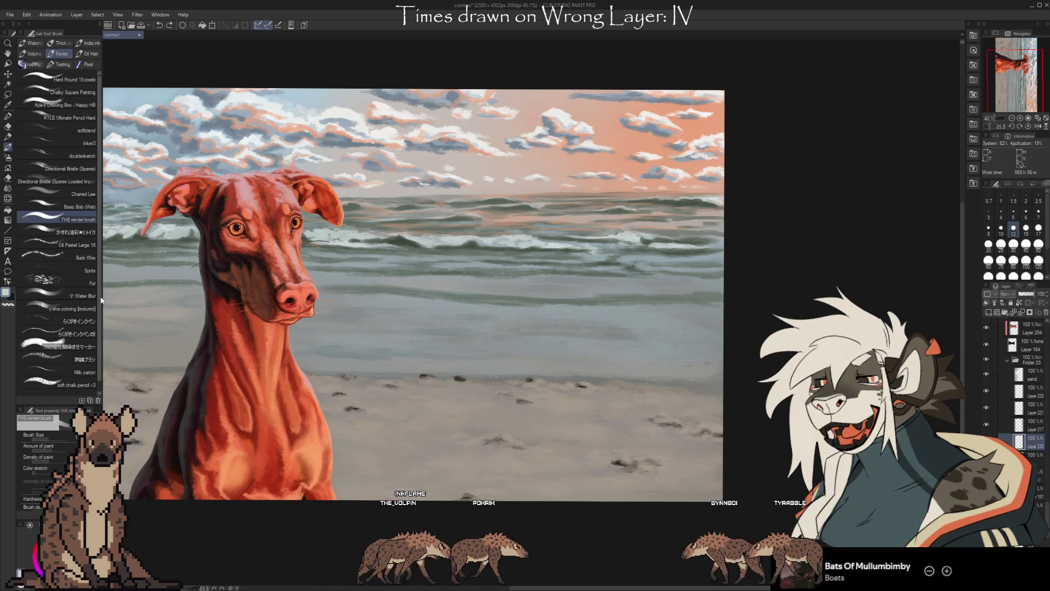
- Select the Oil Pastel Large 18 brush and hide a sky layer to compare the clouds
click(87, 243)
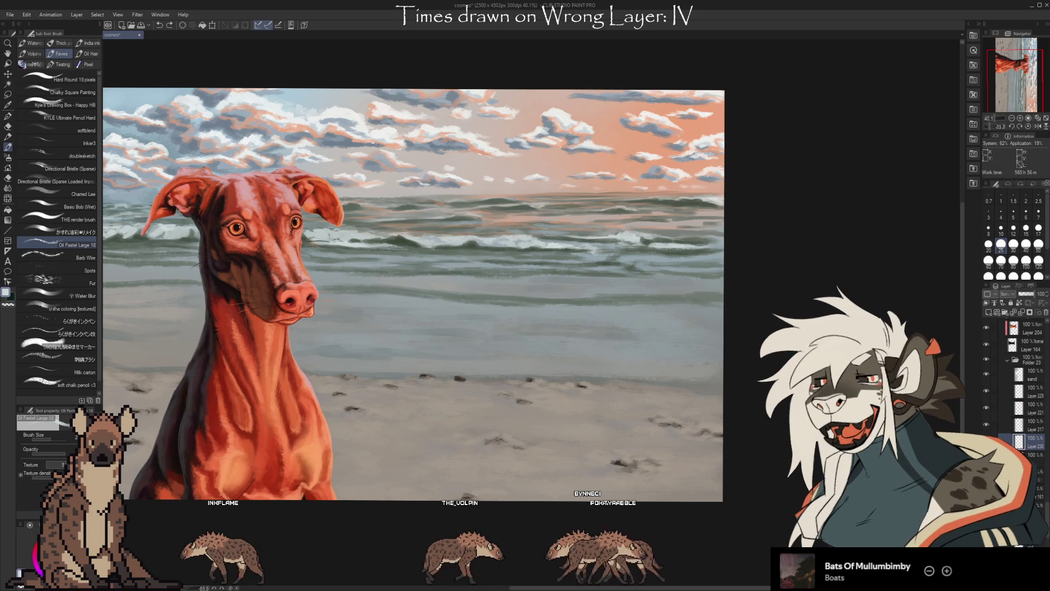
click(985, 423)
- Toggle the sky, beach and sea layers off and on to compare the painting
click(984, 420)
click(983, 405)
click(987, 409)
click(985, 389)
click(986, 385)
click(985, 380)
click(985, 377)
click(986, 359)
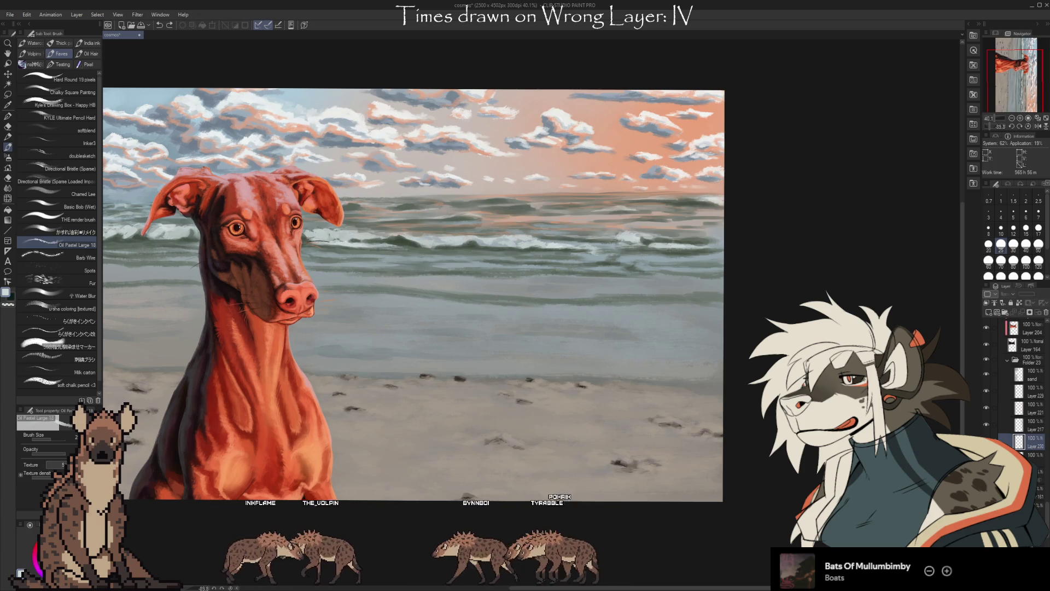
click(985, 359)
click(985, 344)
click(986, 344)
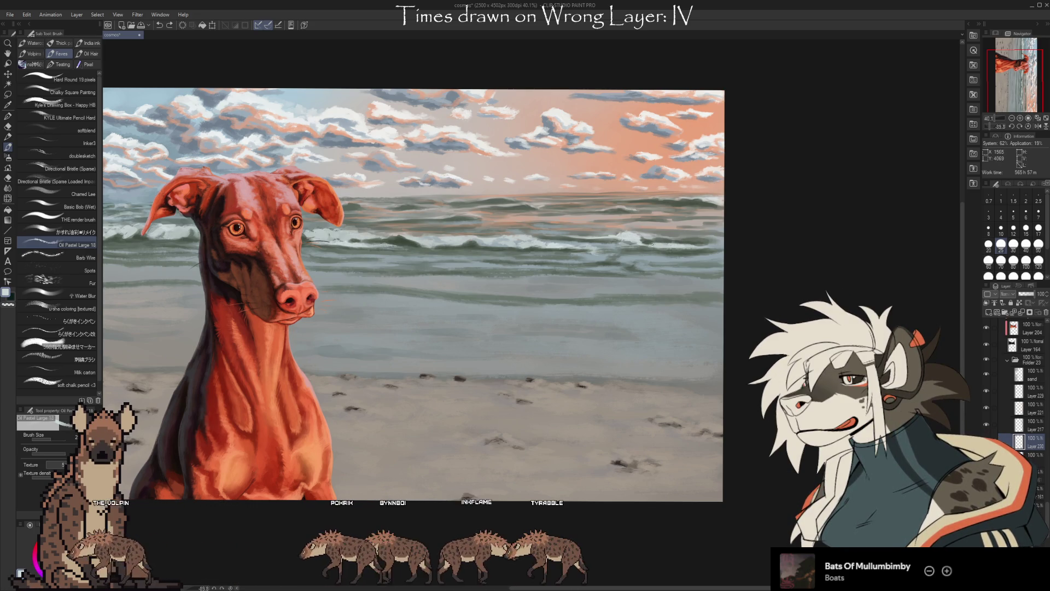
- Resize the brush down to 30 and switch to the Basic Bob (Wet) blending brush
key(bracketright)
key(bracketright)
key(bracketright)
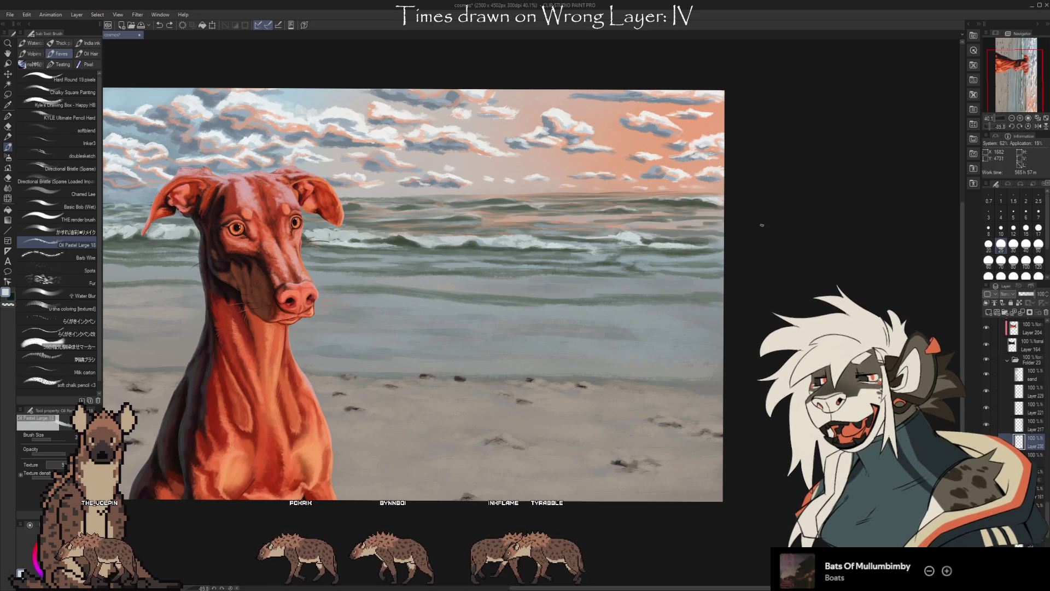
key(bracketleft)
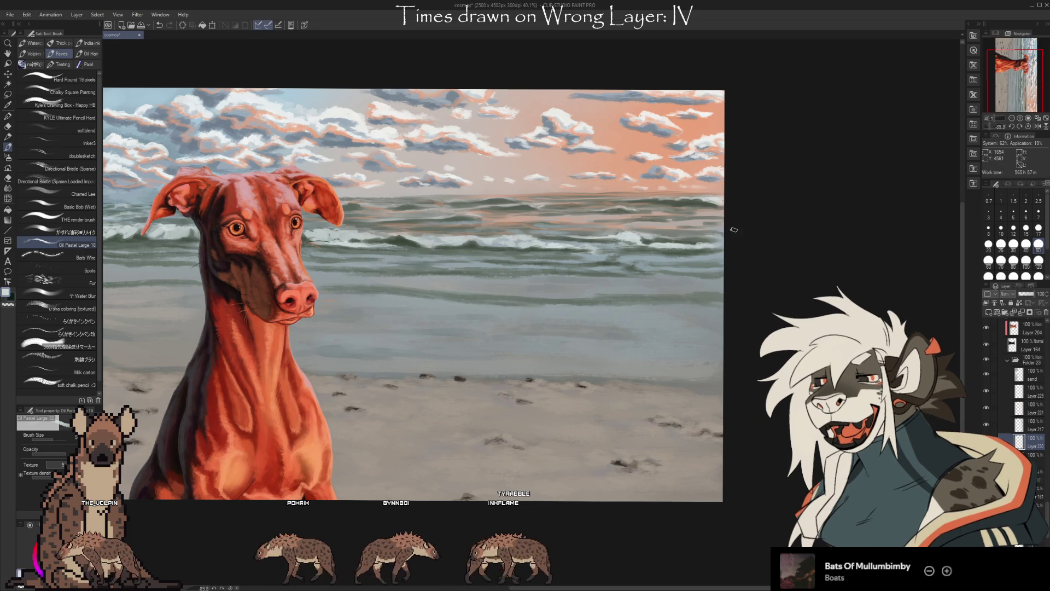
key(bracketleft)
key(bracketleft)
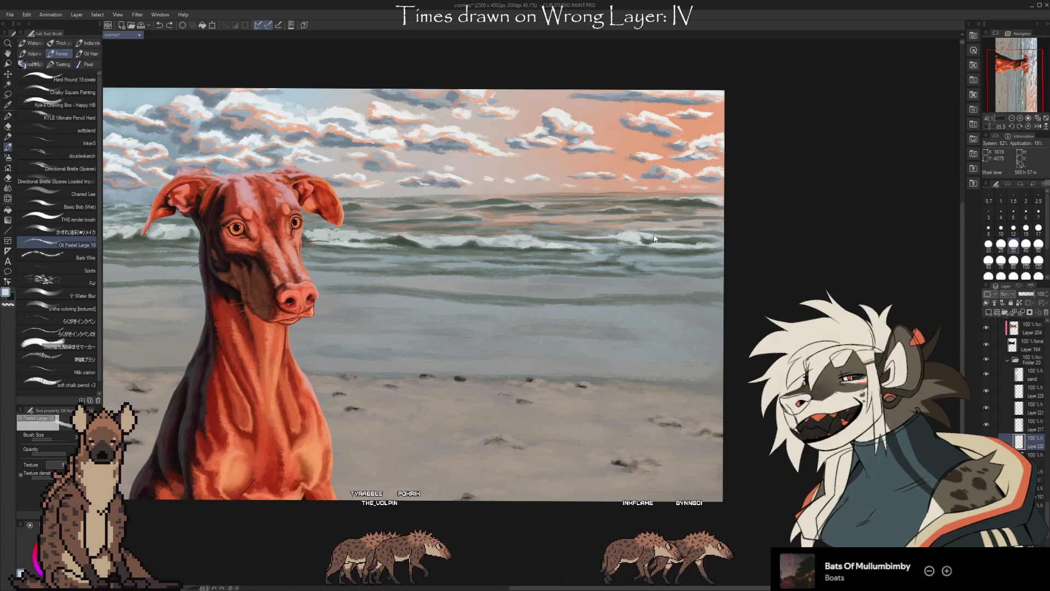
click(87, 207)
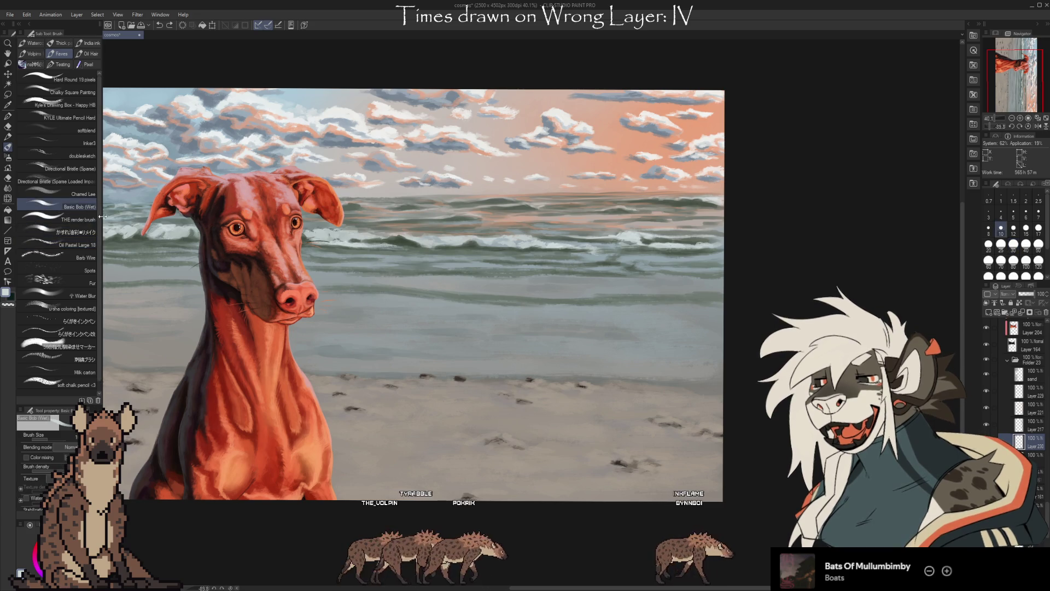
key(i)
key(b)
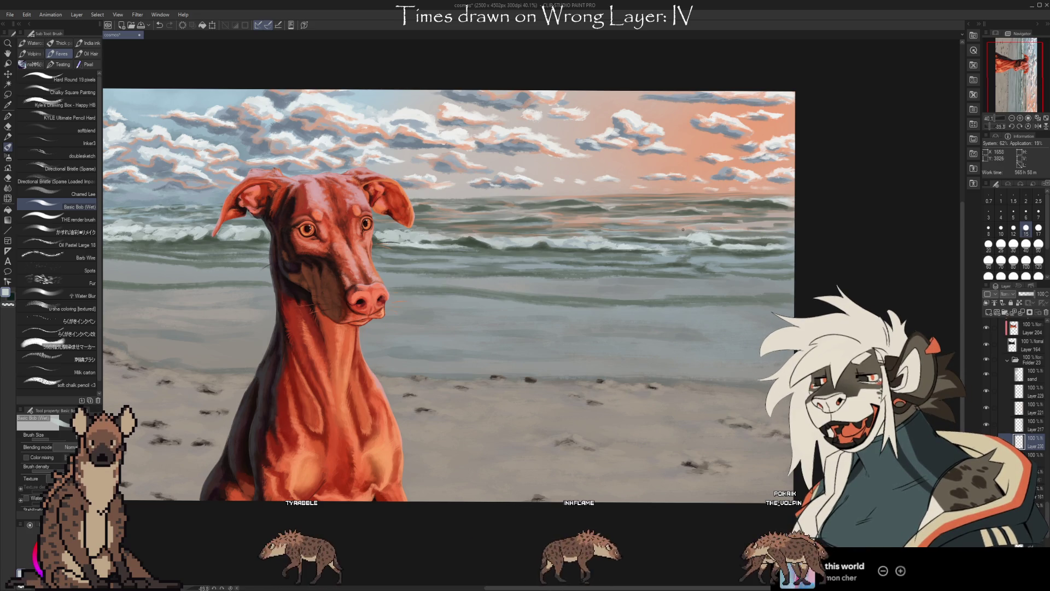
- Set brush size 20, pan to show the left edge, and pick up the sea's blue-grey
key(bracketright)
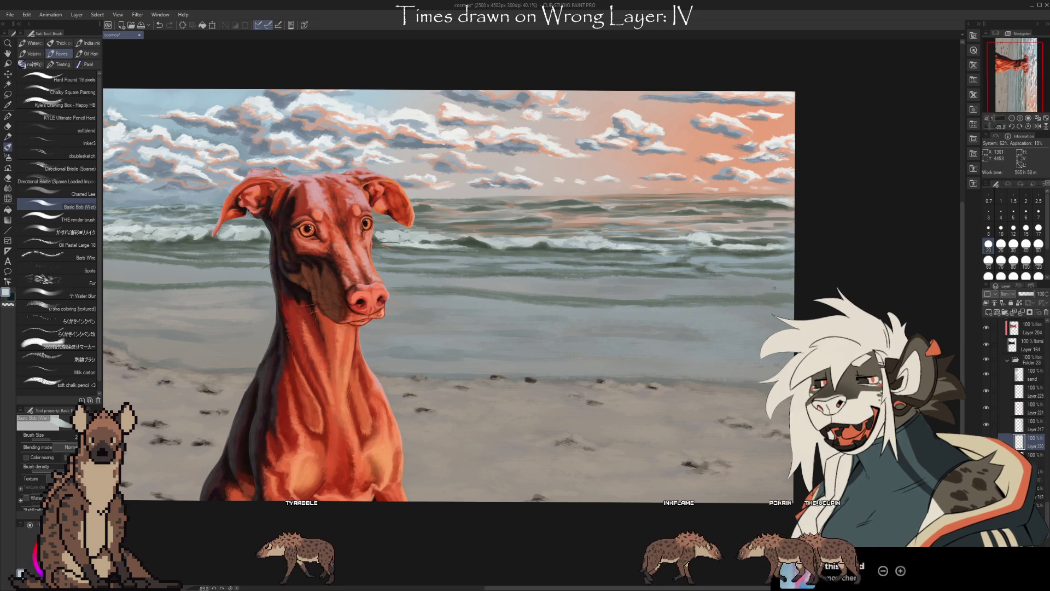
mouse_move(514, 358)
mouse_down()
mouse_move(628, 371)
mouse_move(582, 370)
mouse_move(603, 250)
mouse_up()
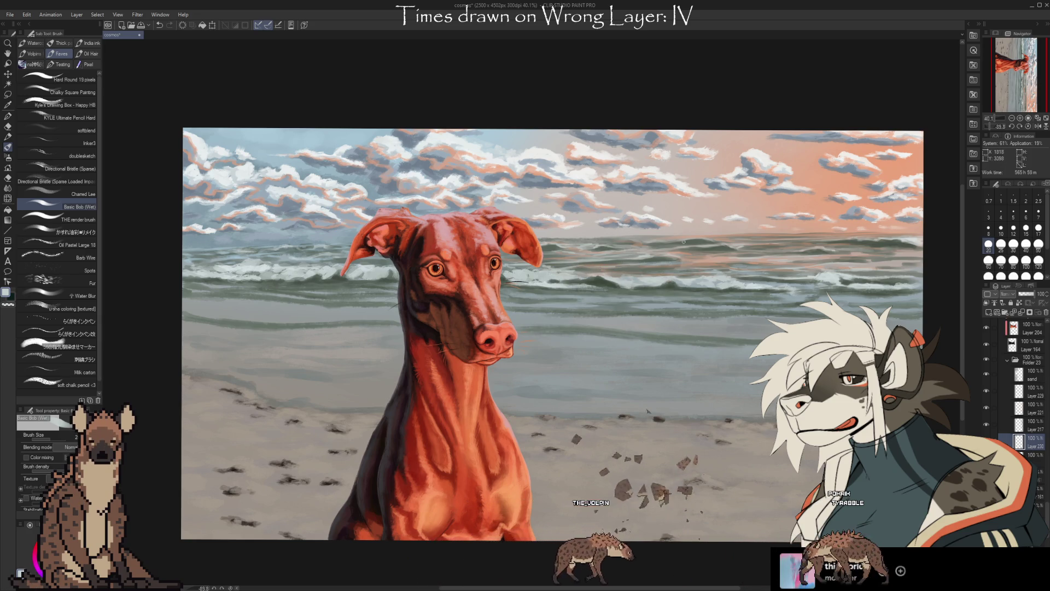
alt+click(649, 261)
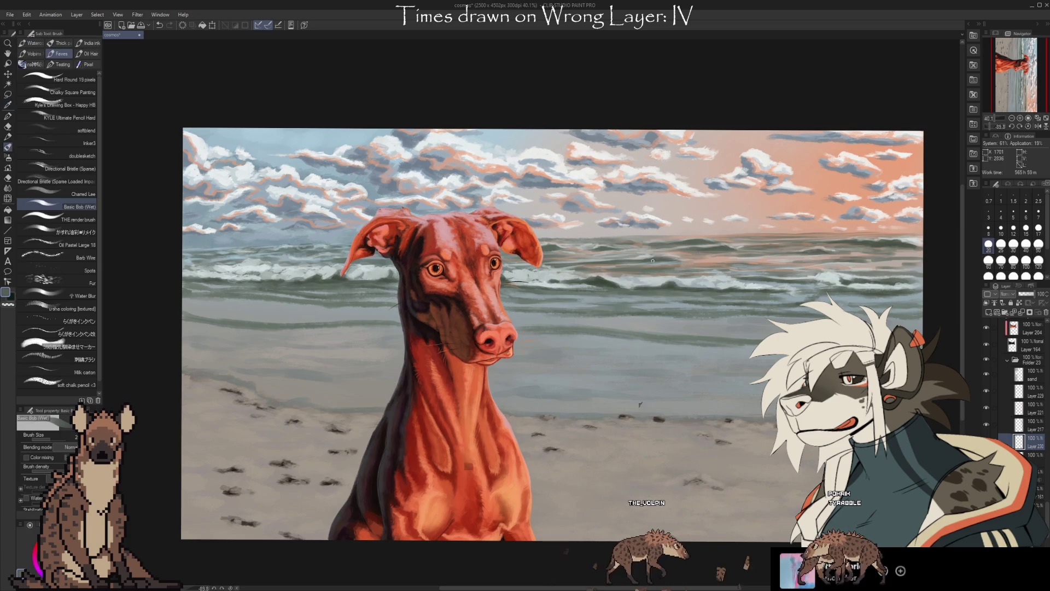
- Resample the sea's blue-grey, pan the view left, and switch back to the eyedropper
alt+click(721, 250)
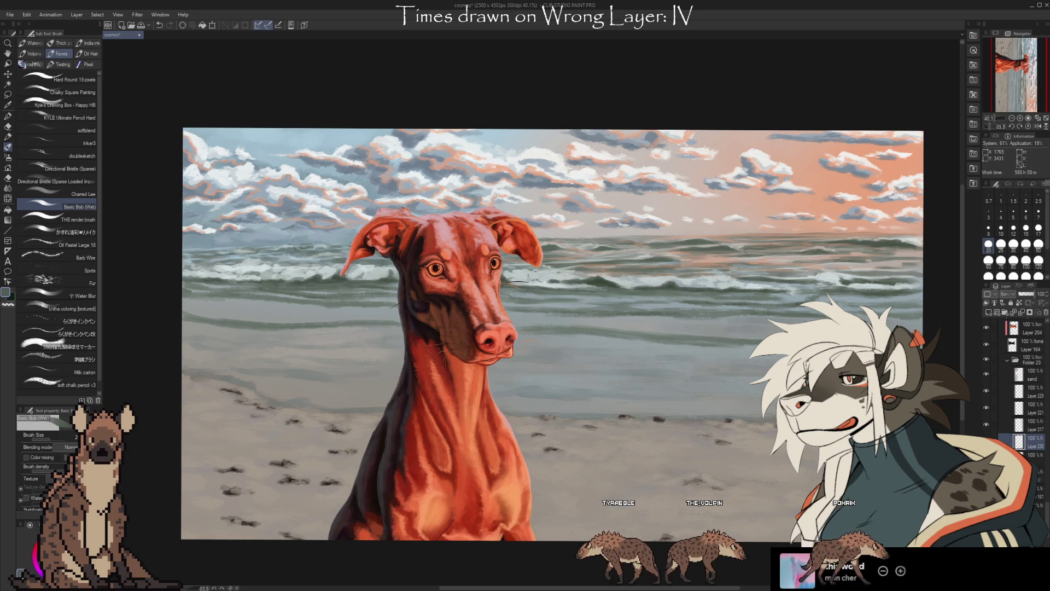
drag(652, 271, 605, 268)
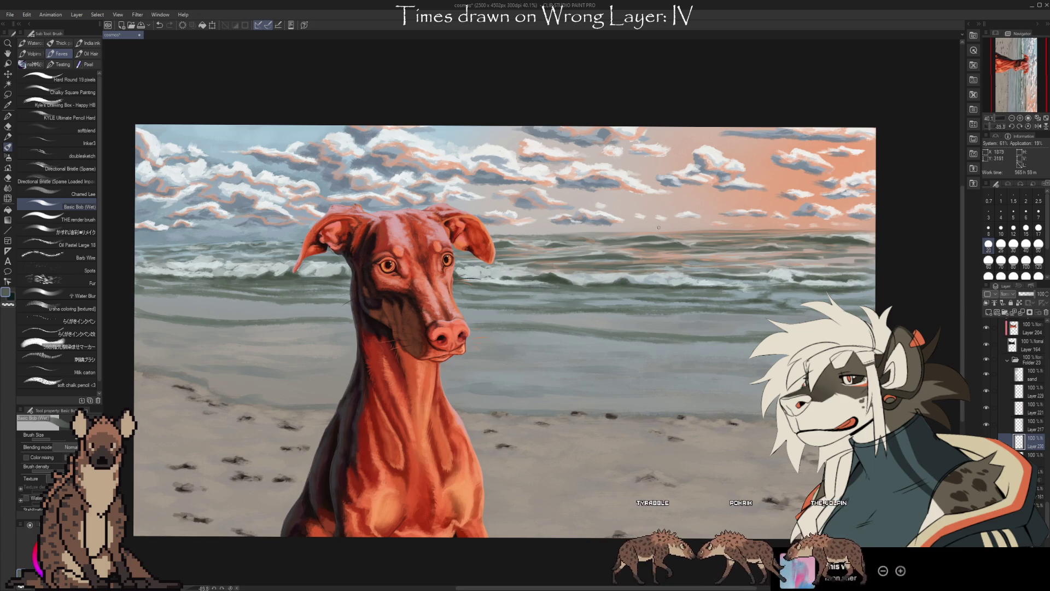
key(i)
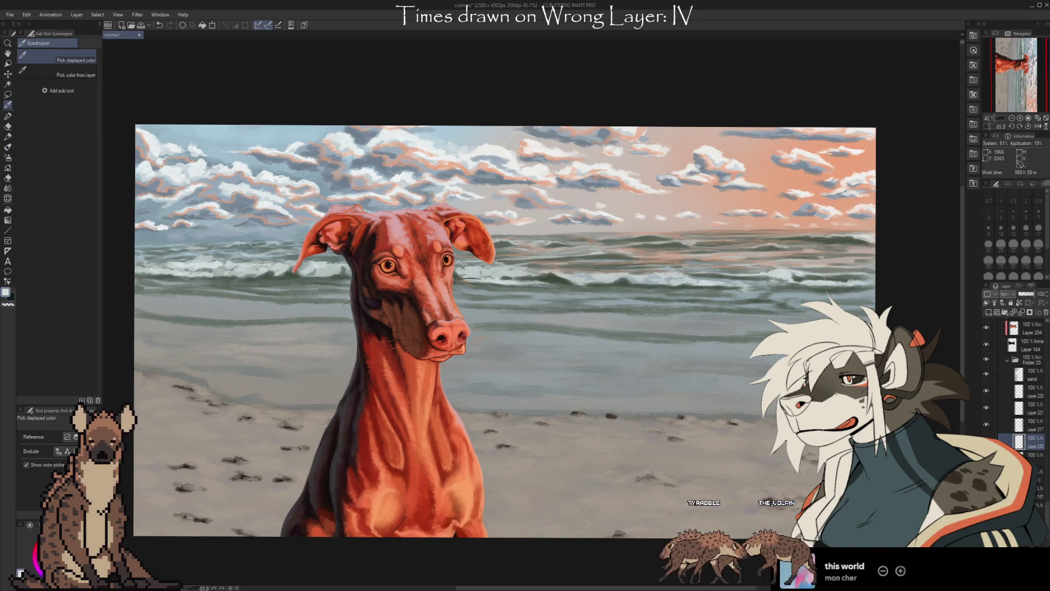
key(b)
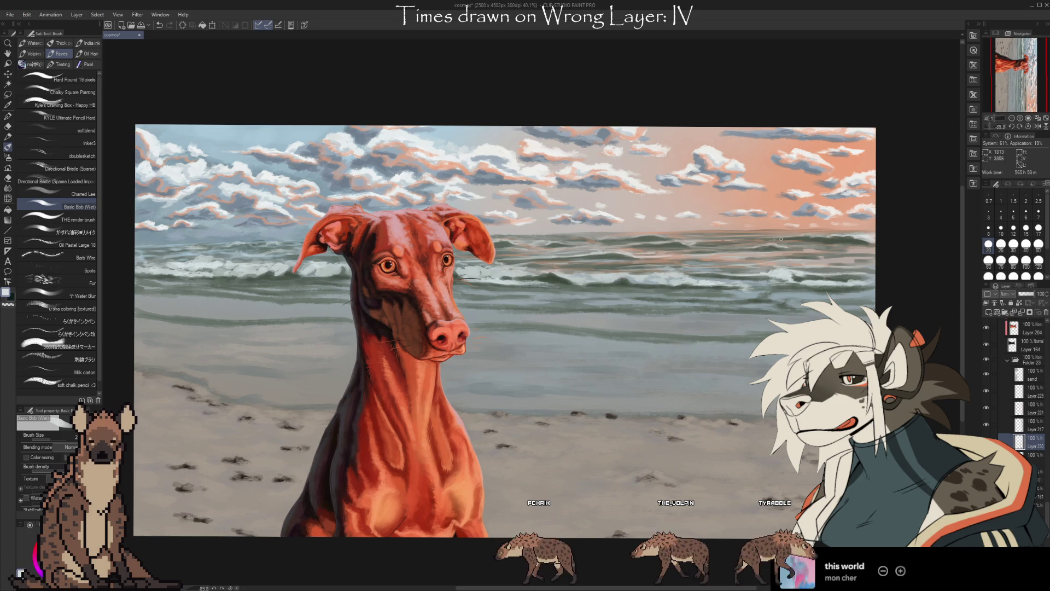
drag(773, 239, 761, 243)
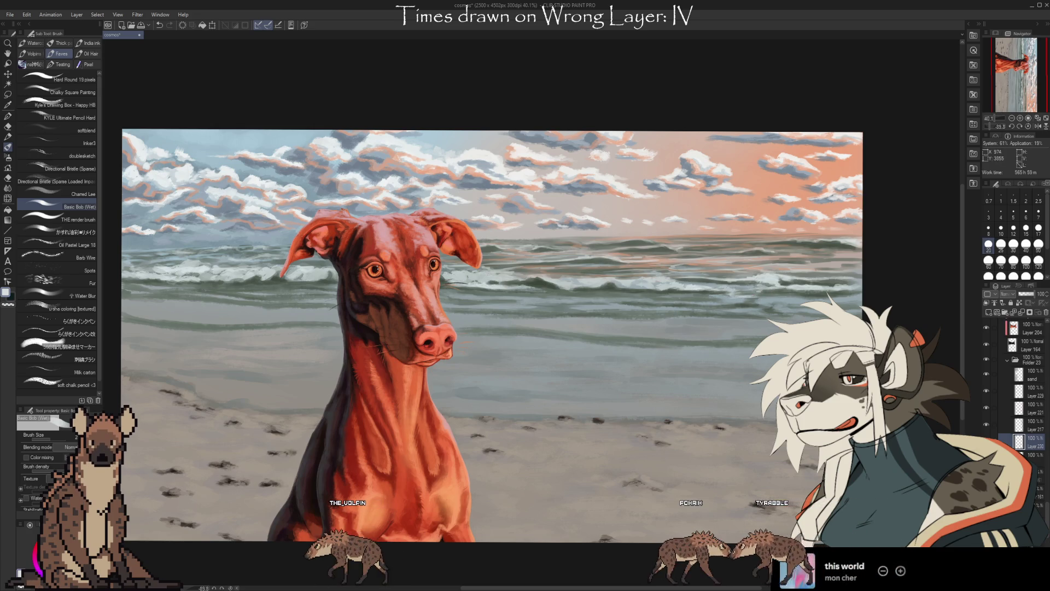
mouse_move(799, 391)
mouse_down()
mouse_move(826, 312)
mouse_move(777, 314)
mouse_move(777, 329)
mouse_up()
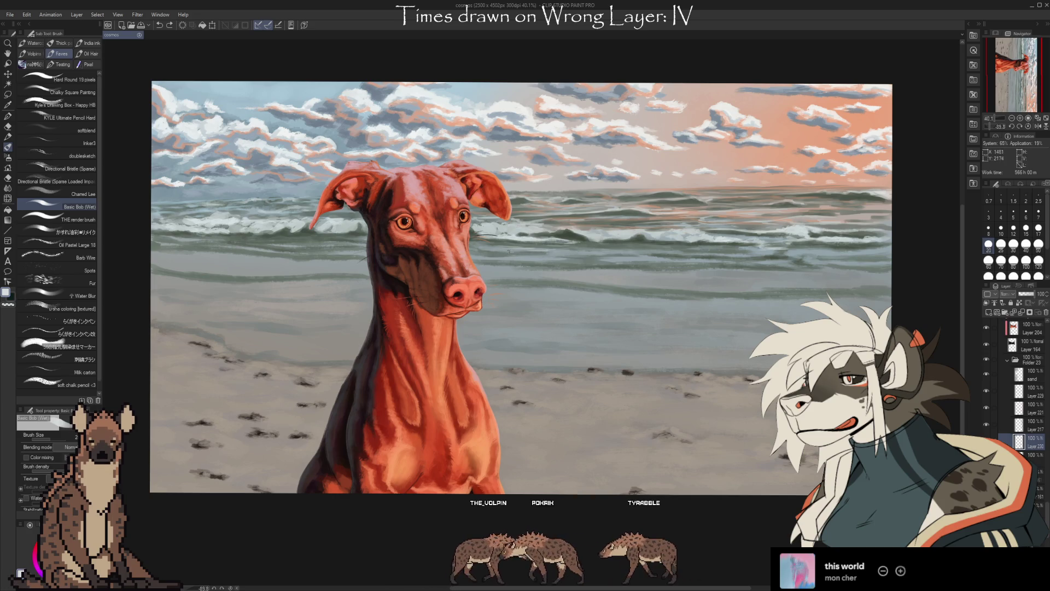
- Paint a light Basic Bob (Wet) stroke across the sea to smooth the grey-blue wet-sand band
drag(470, 246, 574, 252)
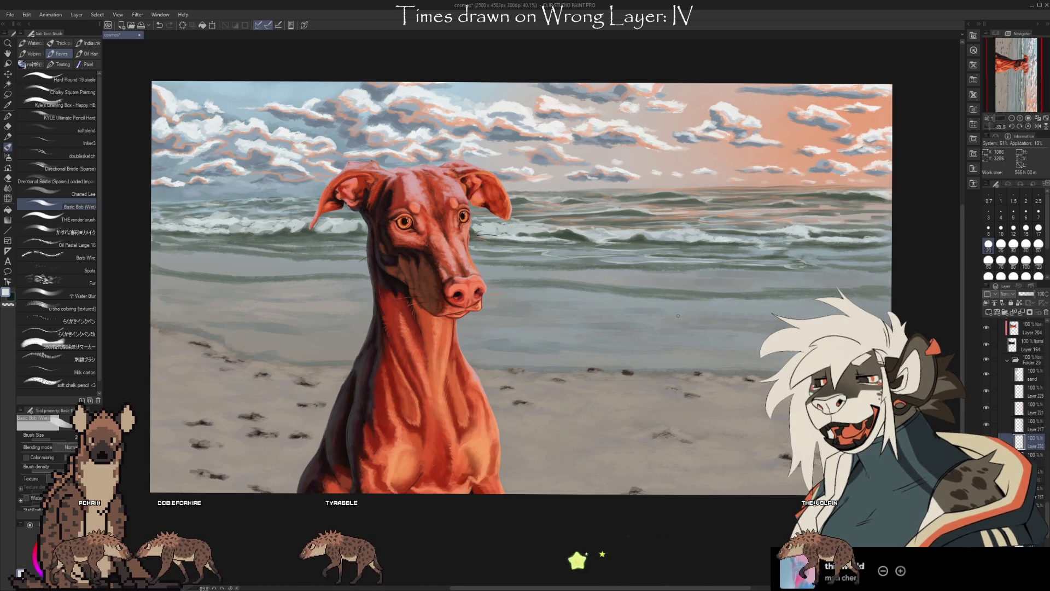
drag(677, 316, 669, 343)
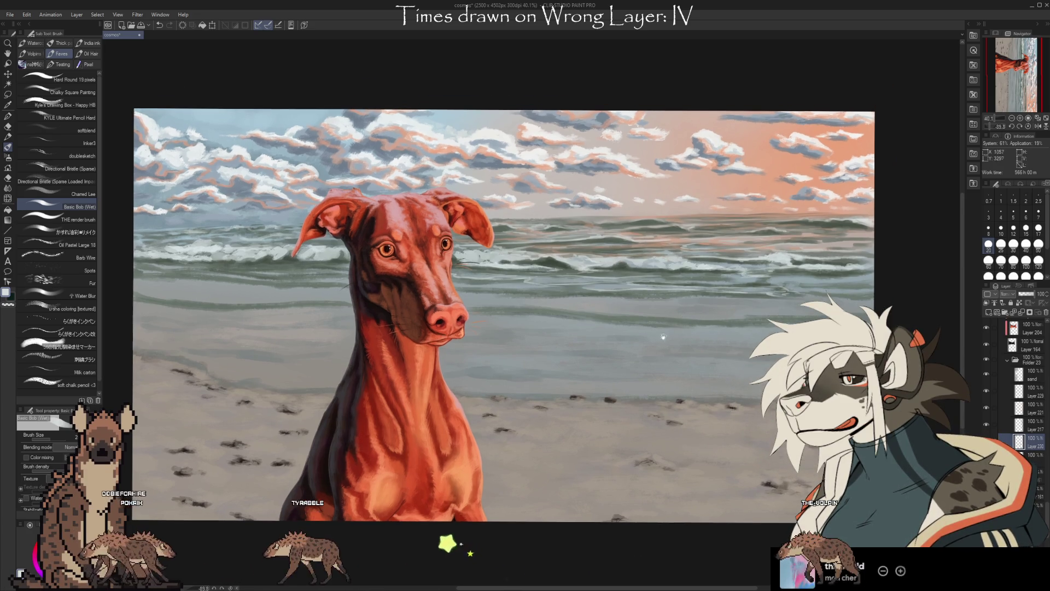
- Sample several wave colours with the eyedropper, ending on a lighter grey
alt+click(562, 258)
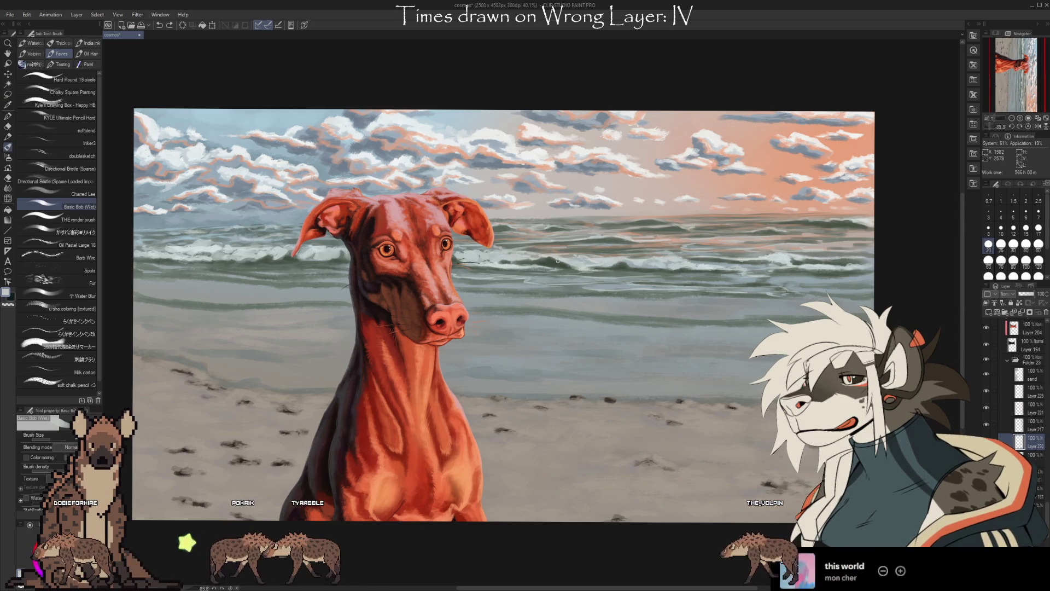
alt+click(550, 264)
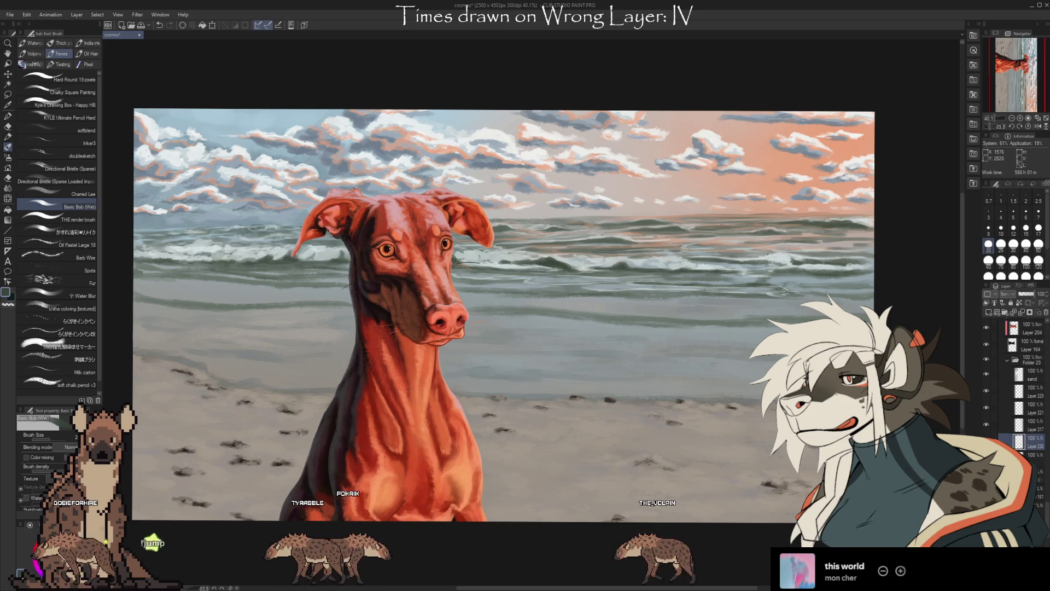
alt+click(637, 267)
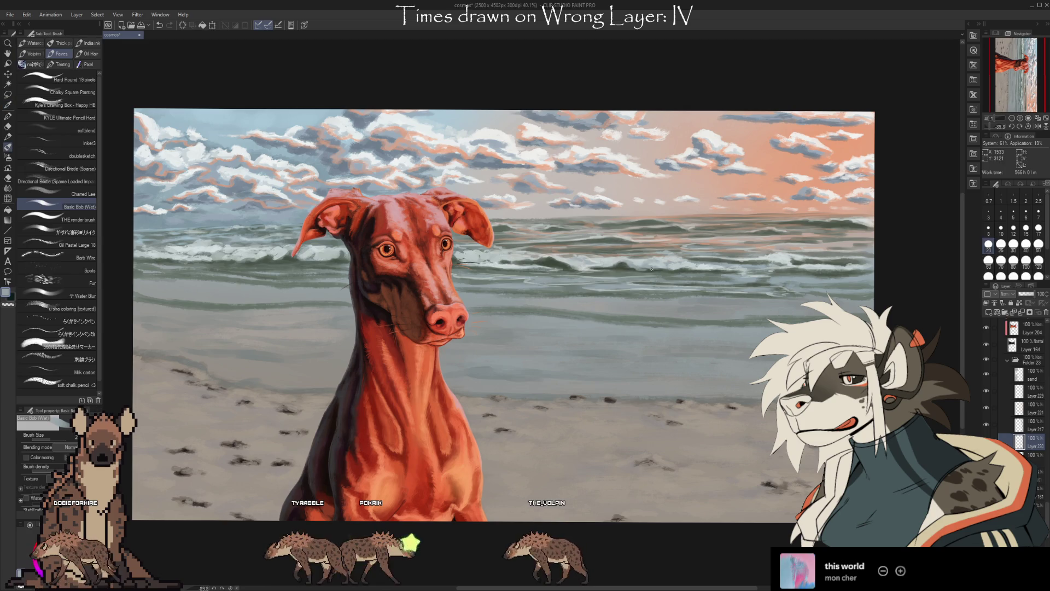
alt+click(638, 261)
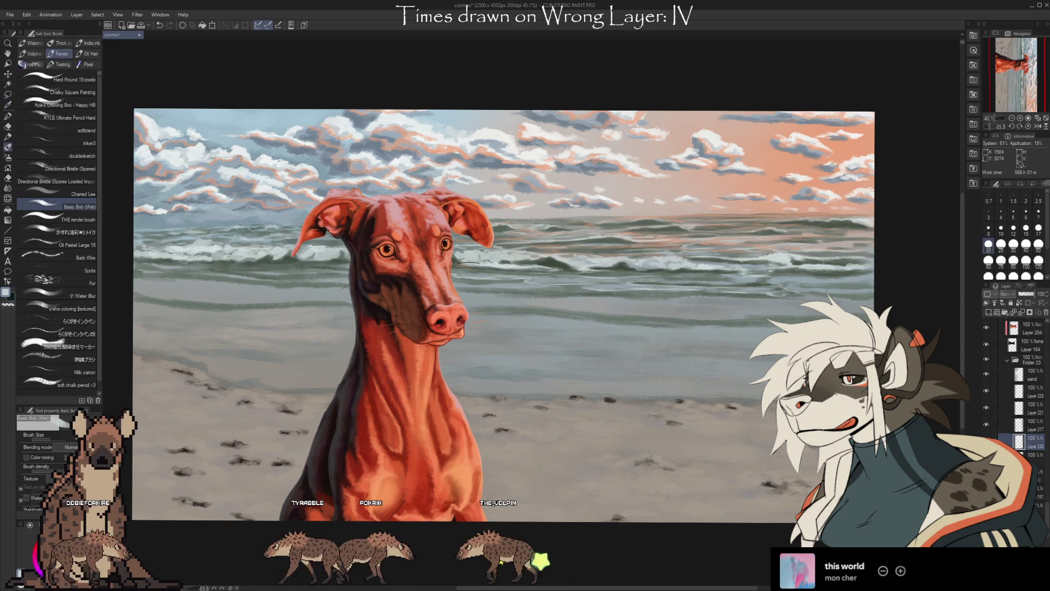
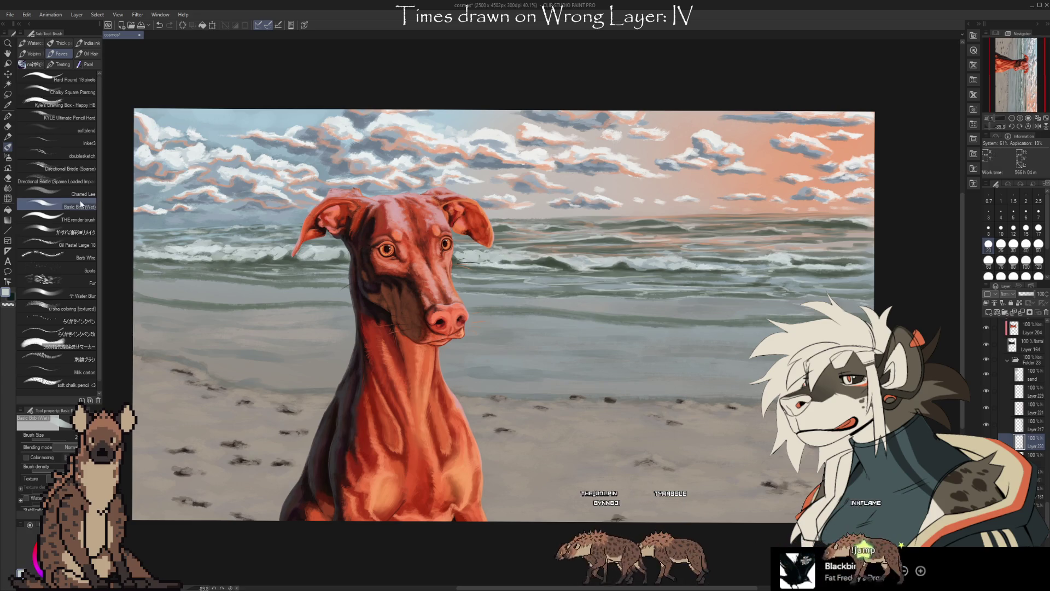
- Select the Oil Pastel Large 18 brush and reduce its size from 40 to 30
click(91, 246)
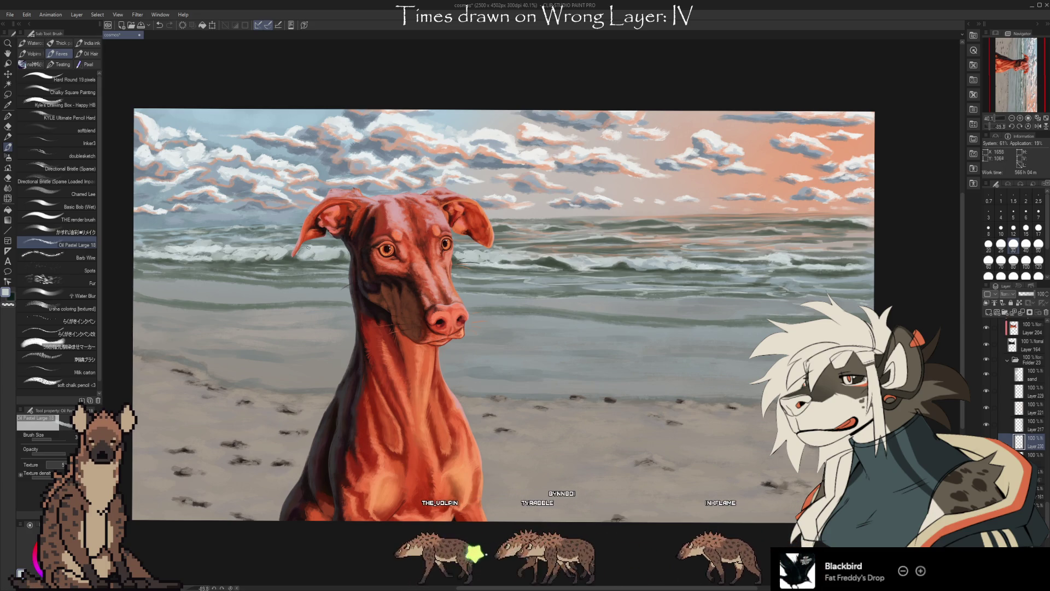
key(i)
click(206, 247)
key(b)
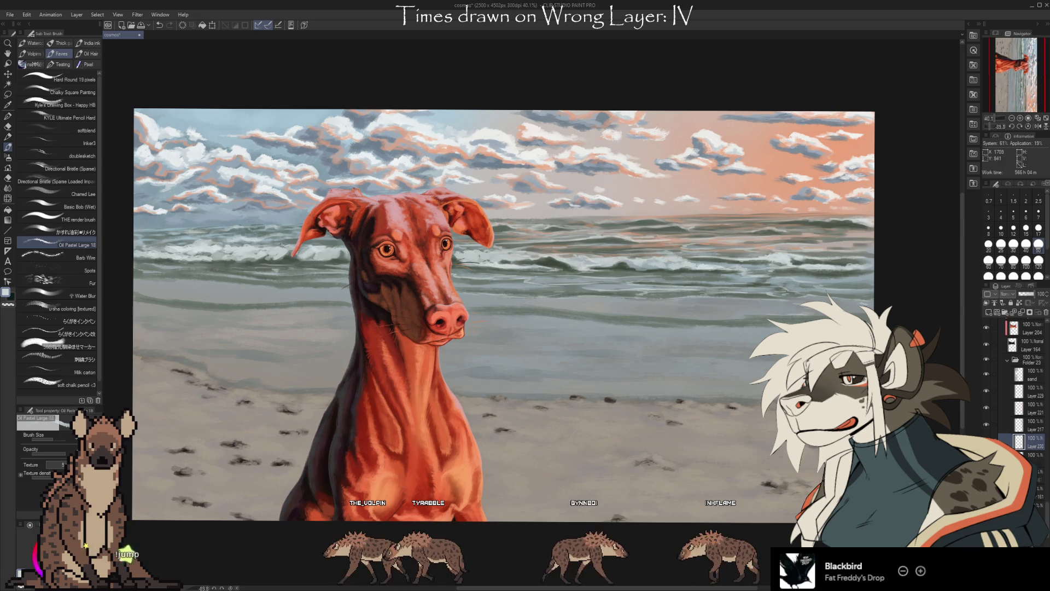
key(bracketleft)
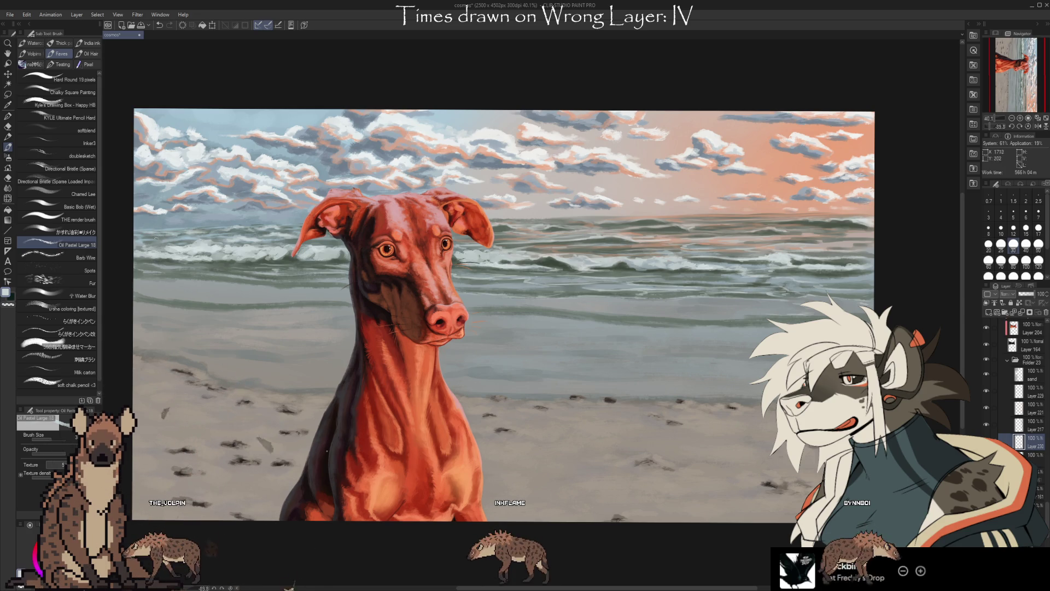
- Shift the view left and paint the waves with grey-blue tones sampled from them
drag(868, 251, 837, 247)
key(i)
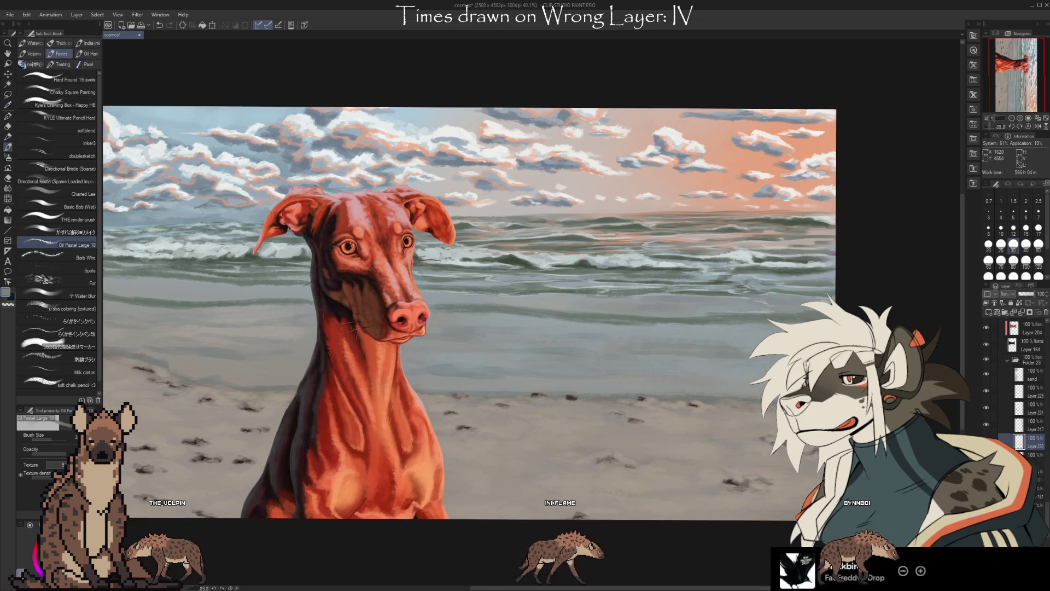
alt+click(789, 260)
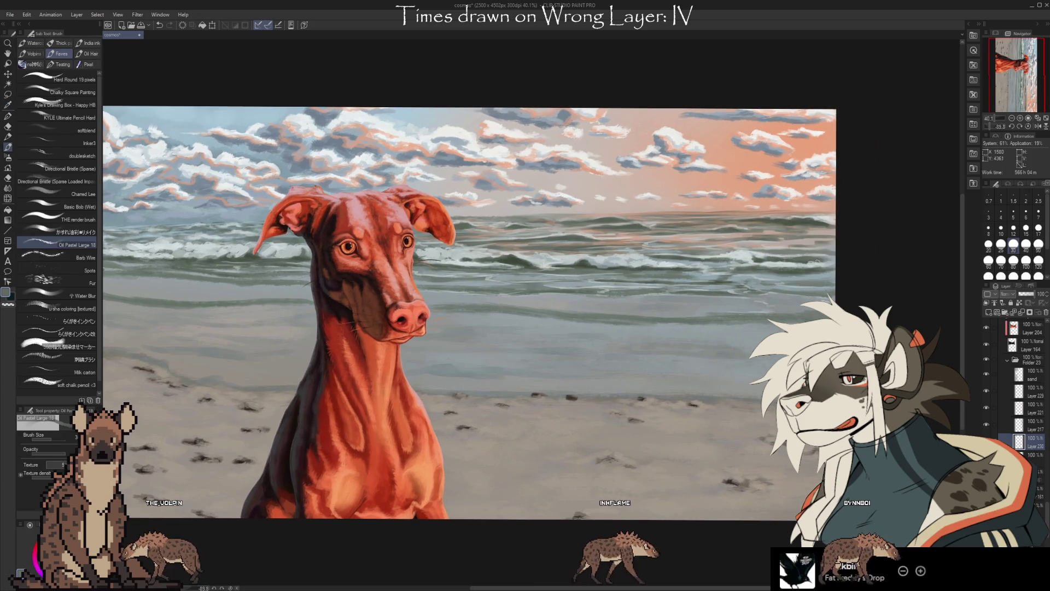
alt+click(788, 272)
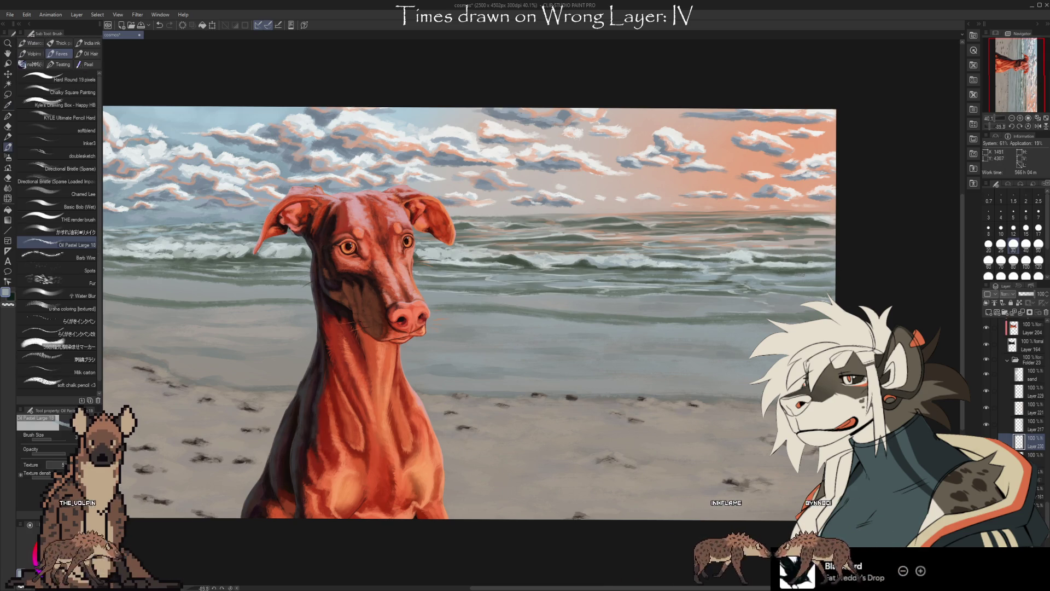
alt+click(747, 253)
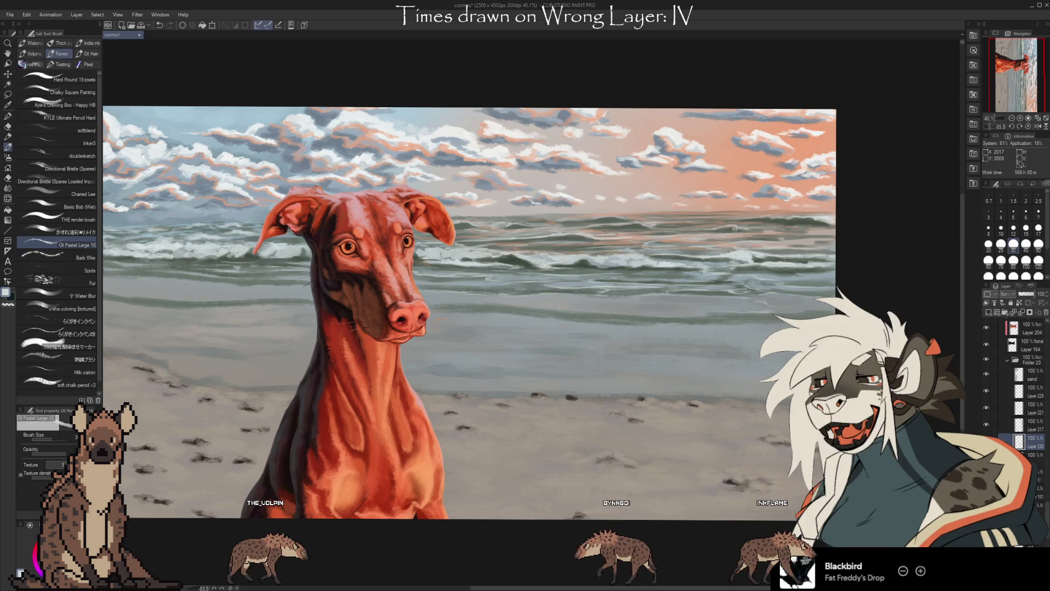
- Paint over the sea with sampled tan, blue-grey, light grey and pinkish tan colours
key(alt)
click(638, 238)
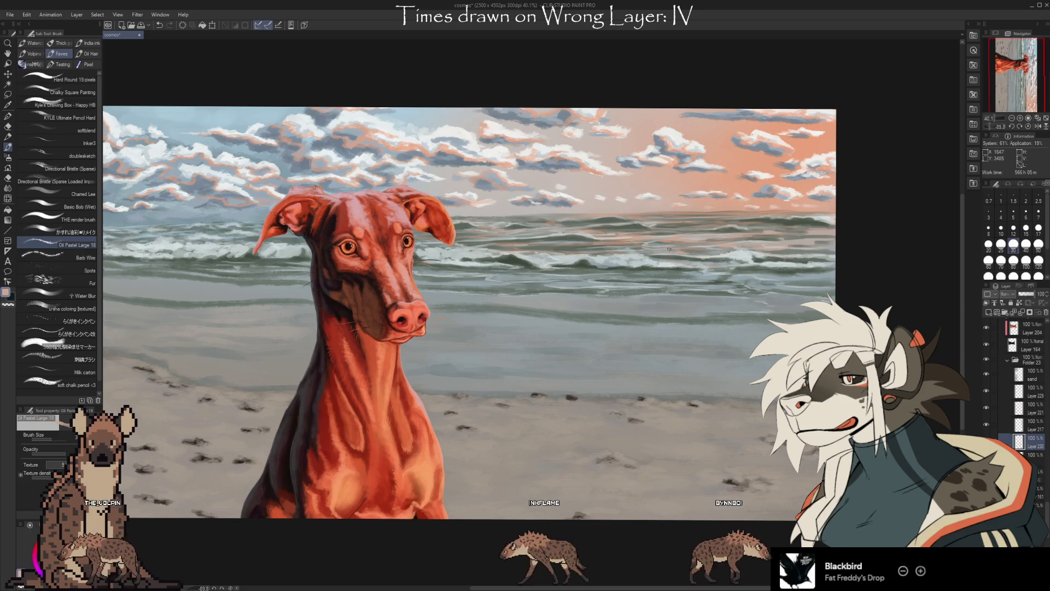
alt+click(674, 244)
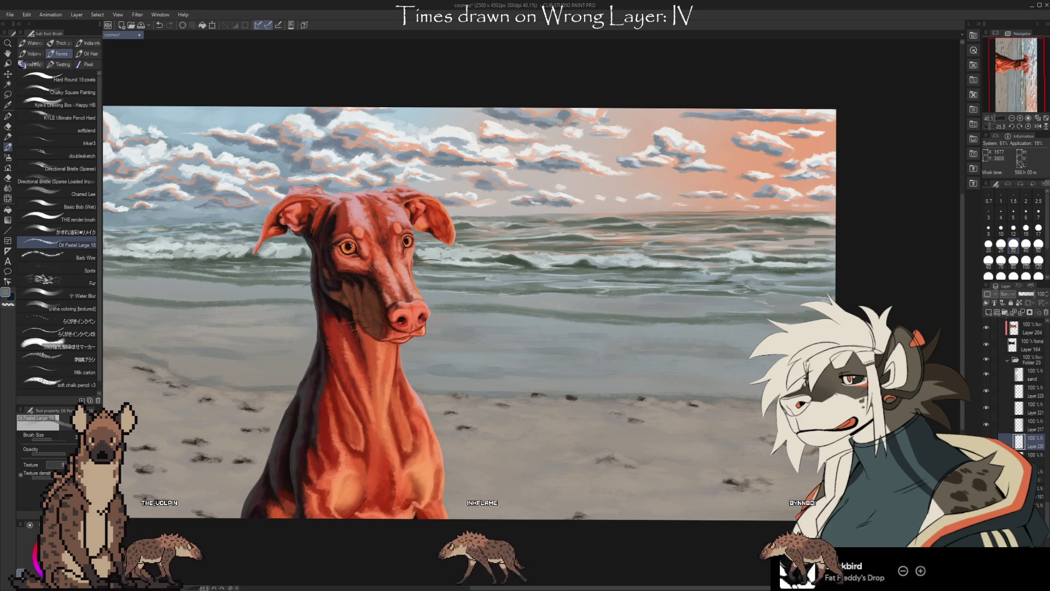
alt+click(826, 216)
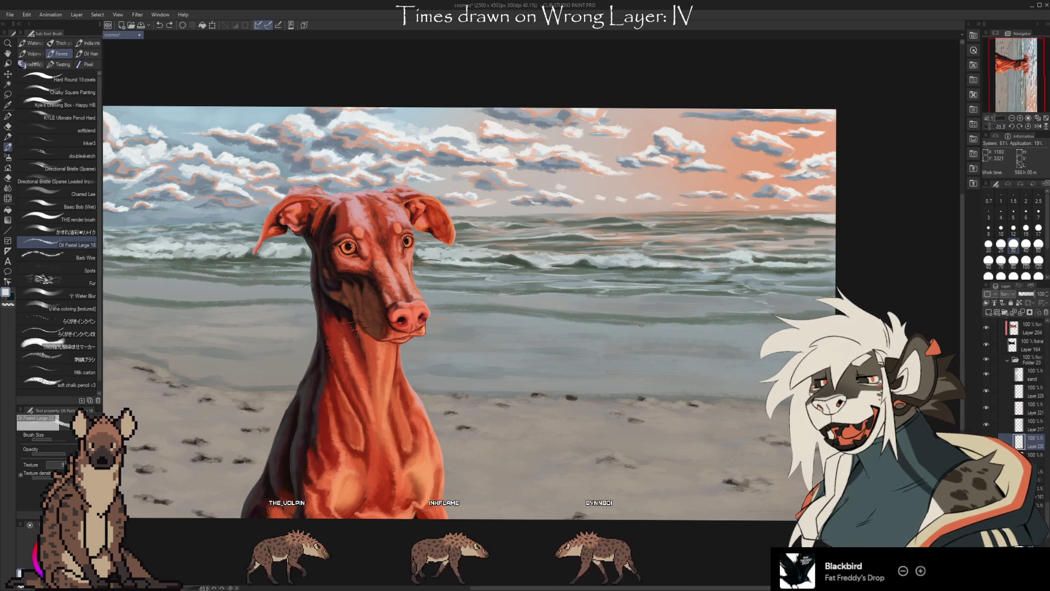
key(i)
click(615, 218)
key(b)
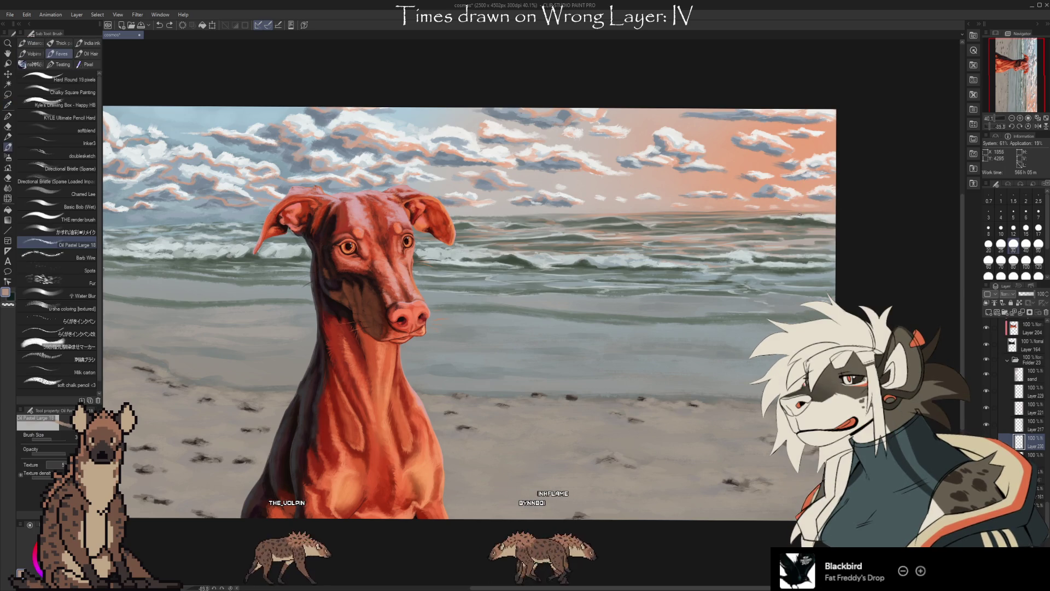
alt+click(825, 216)
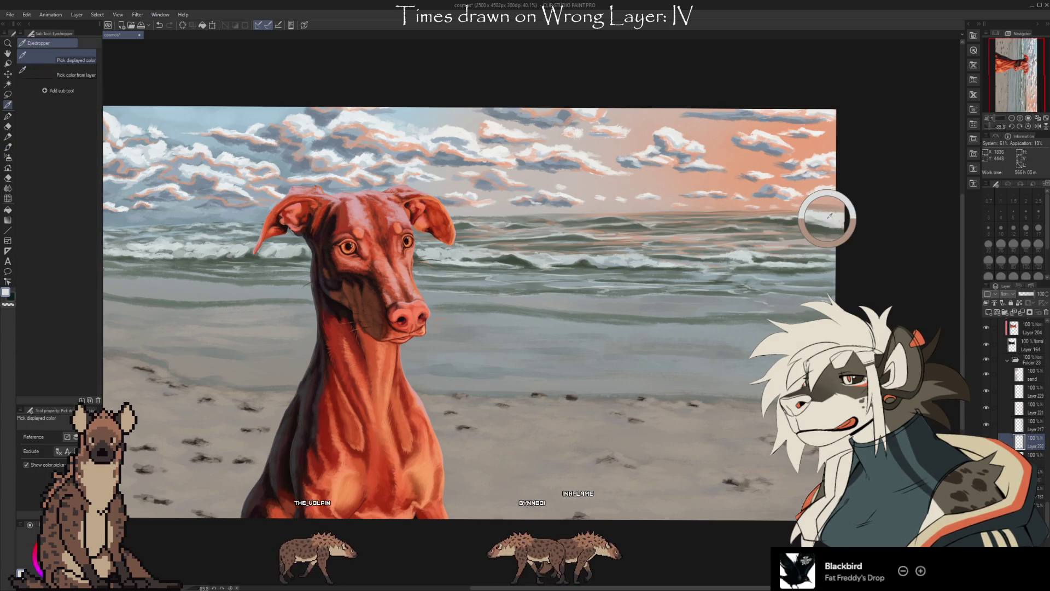
- Paint wave details in pinkish tan and a grey-blue sampled from the sky
alt+click(798, 214)
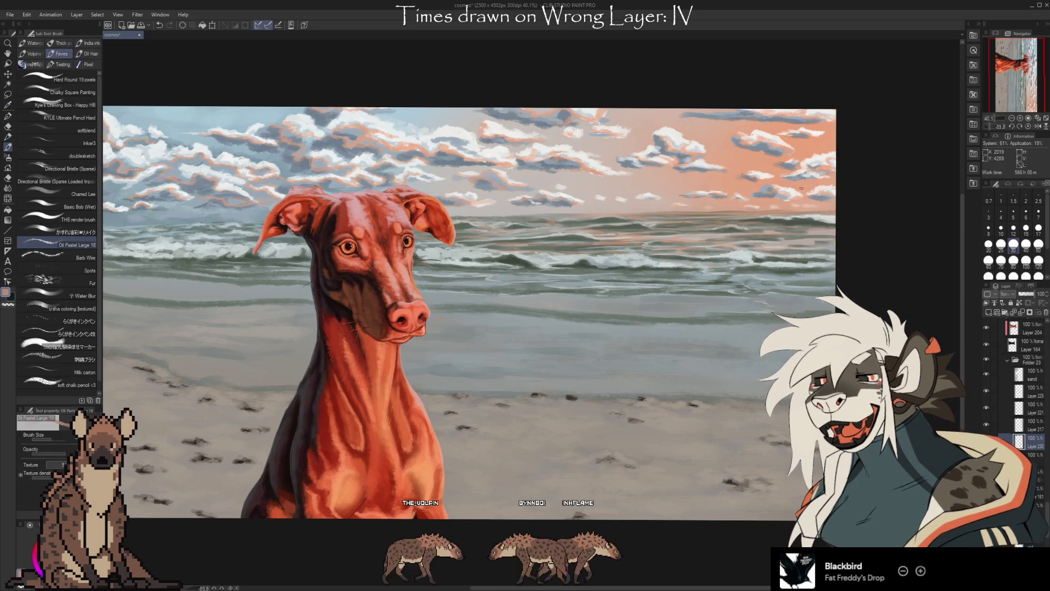
alt+click(615, 216)
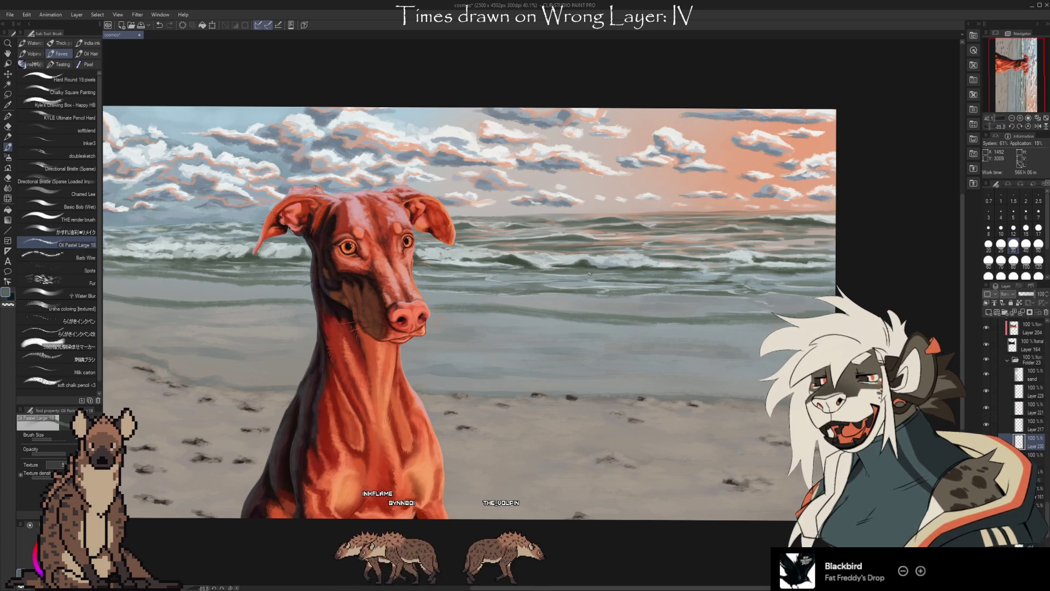
key(i)
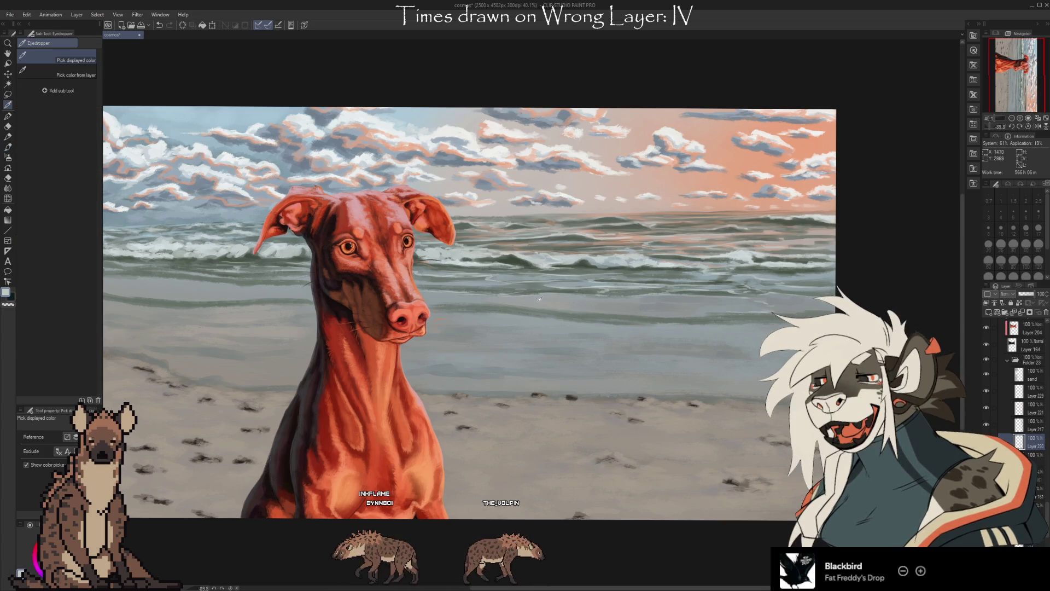
key(b)
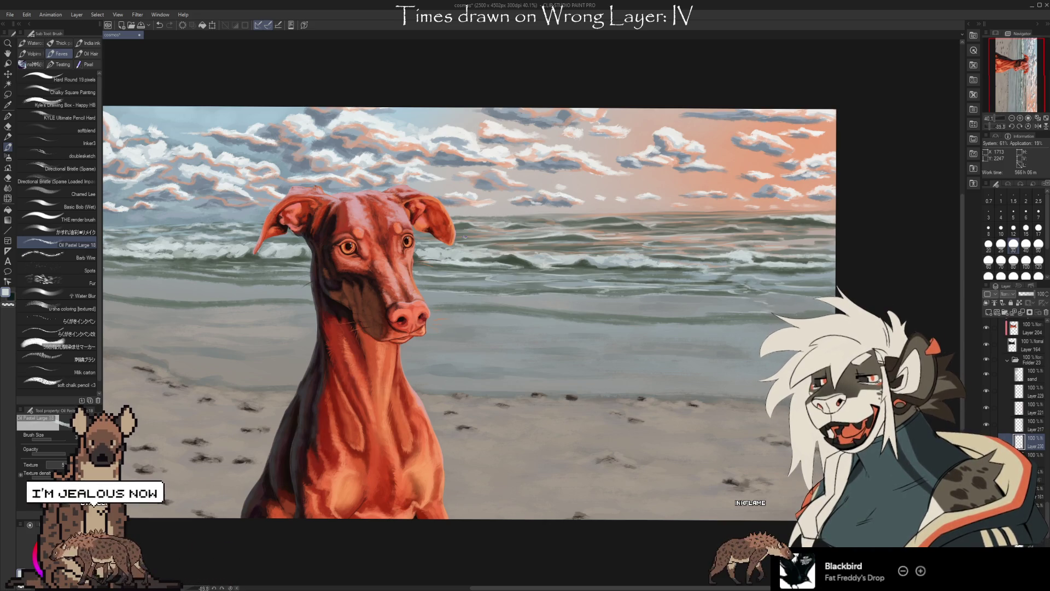
- Add dark sea-green and light grey-blue wave bands sampled from the waves
key(i)
click(507, 261)
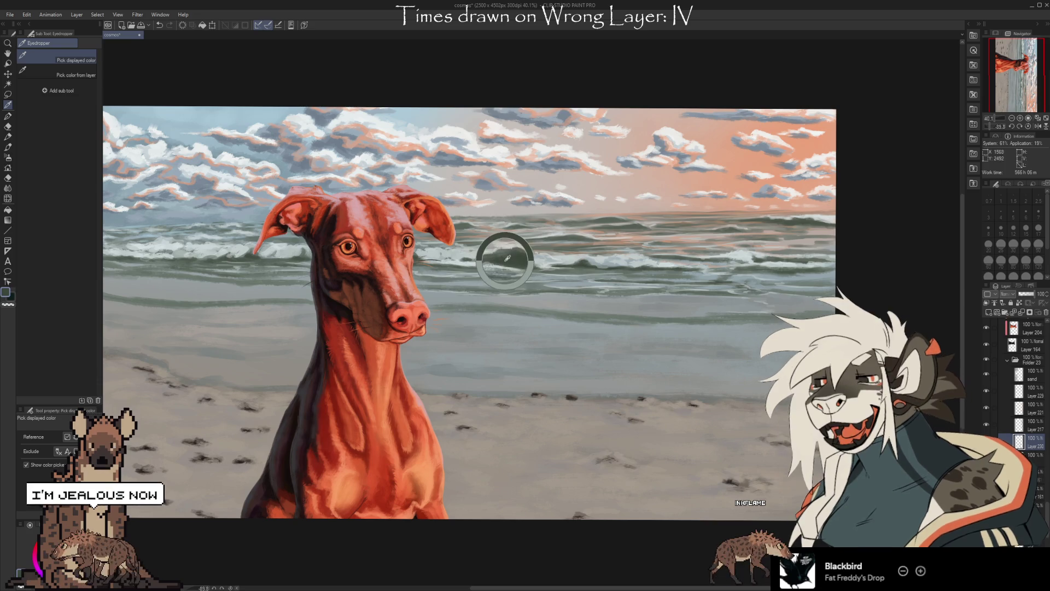
key(b)
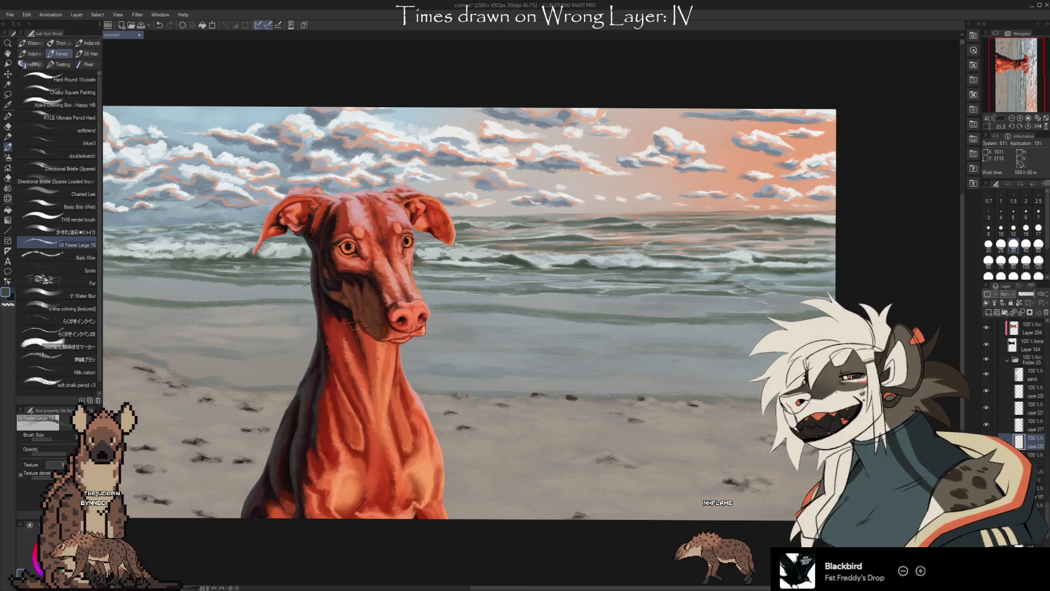
alt+click(435, 252)
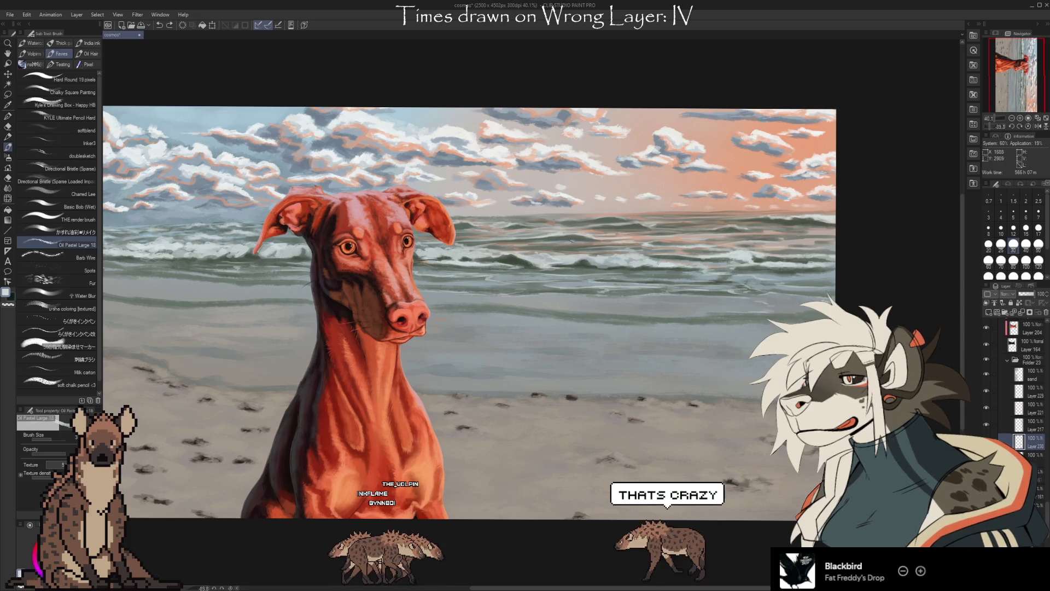
key(i)
click(515, 258)
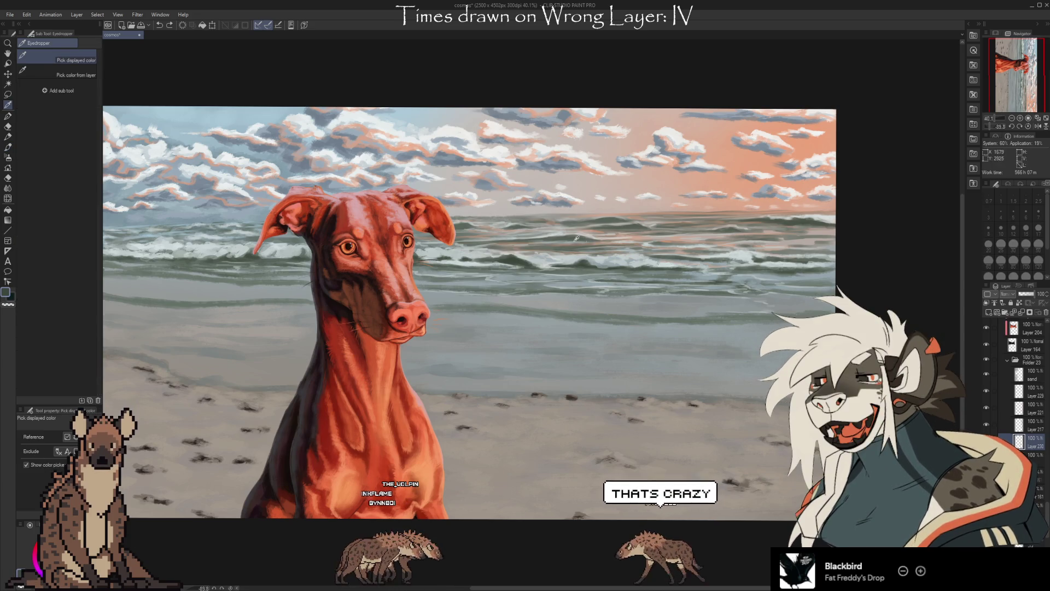
- Paint foam strokes over the breaking waves using lighter greys sampled from them
key(b)
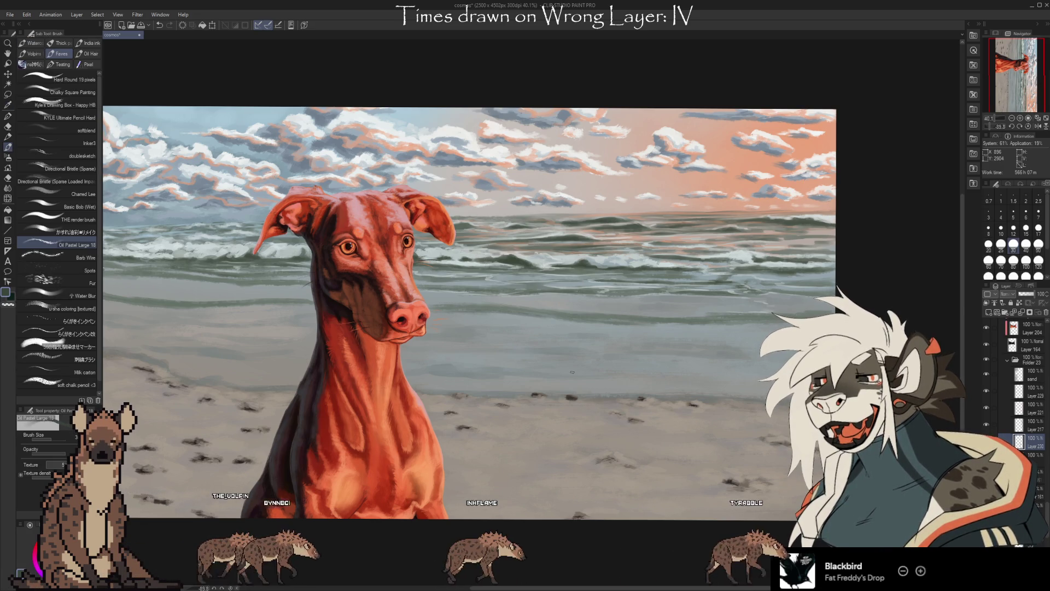
key(i)
click(578, 262)
click(584, 265)
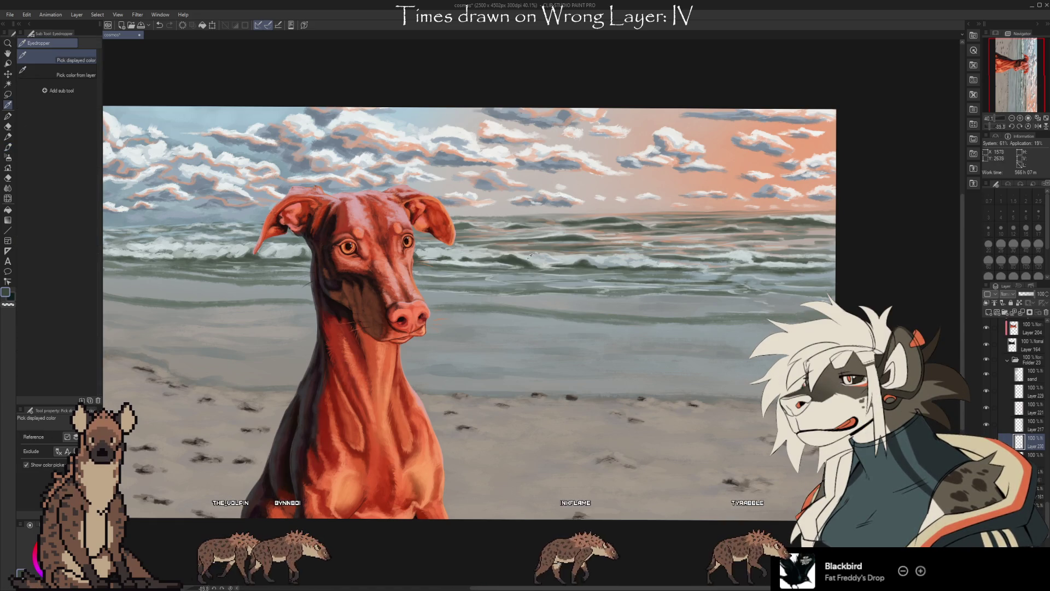
key(b)
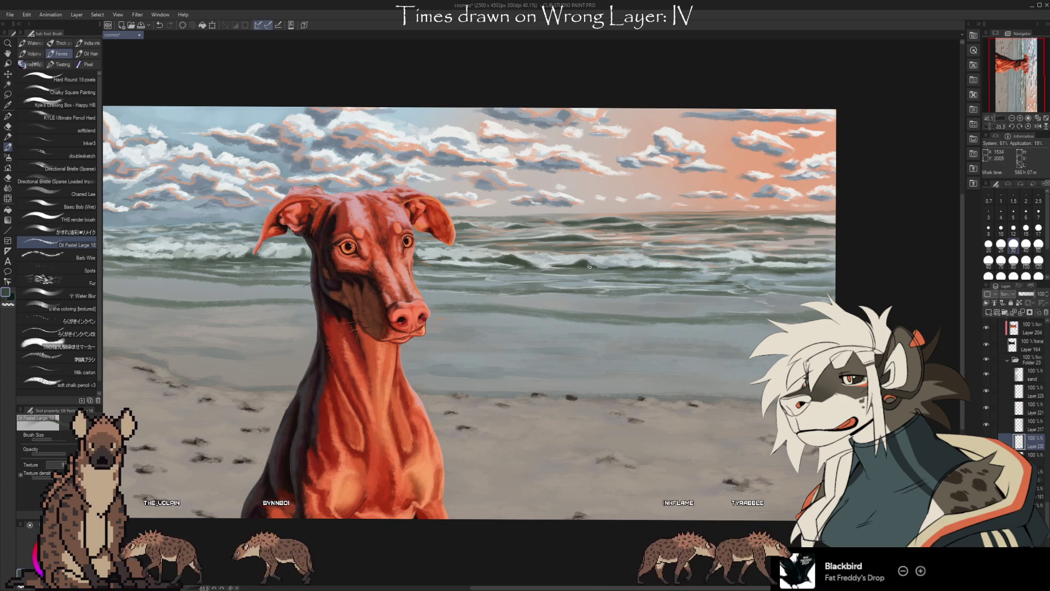
alt+click(592, 263)
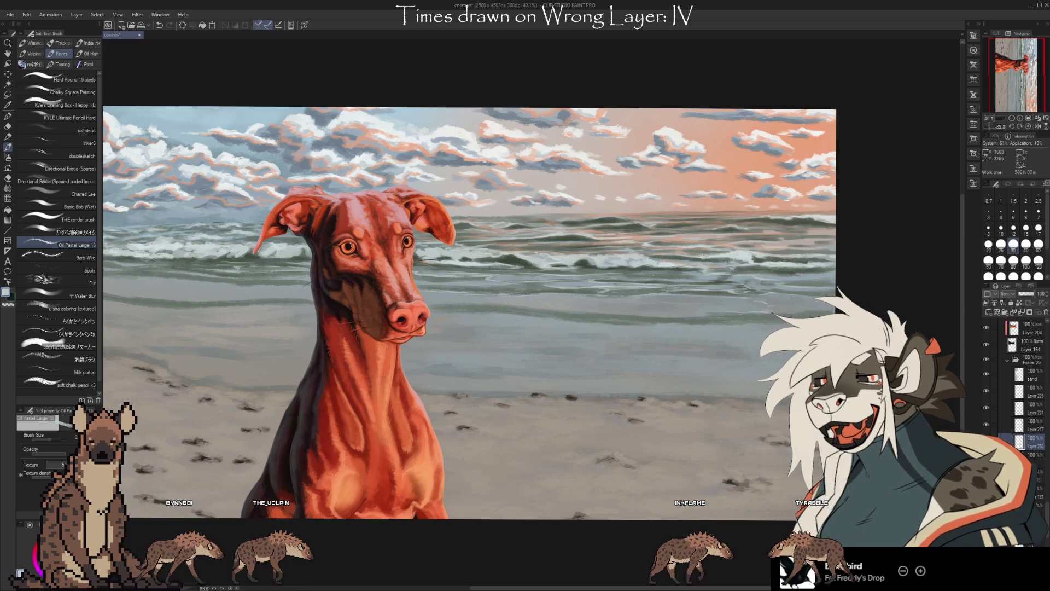
- Shift the view left and add pale foam highlights on the distant waves near the horizon
key(i)
click(654, 257)
key(b)
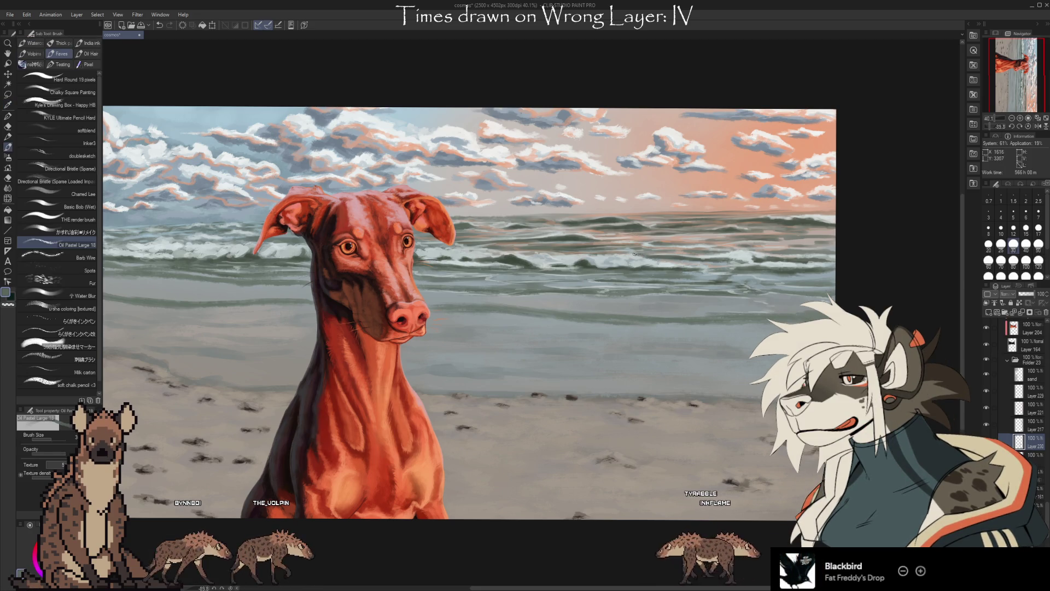
alt+click(629, 254)
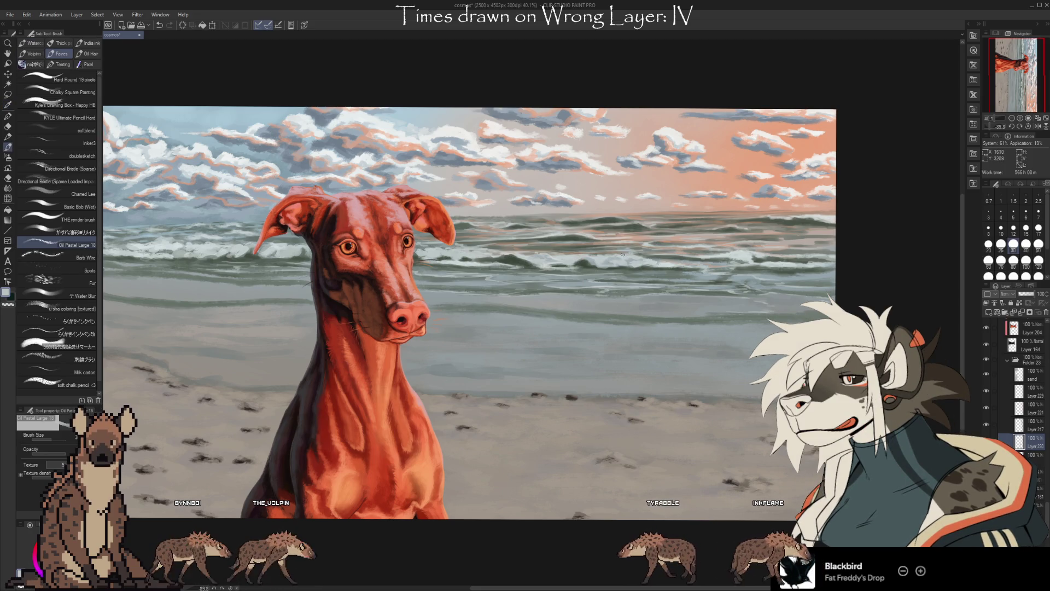
drag(622, 255, 578, 236)
alt+click(548, 264)
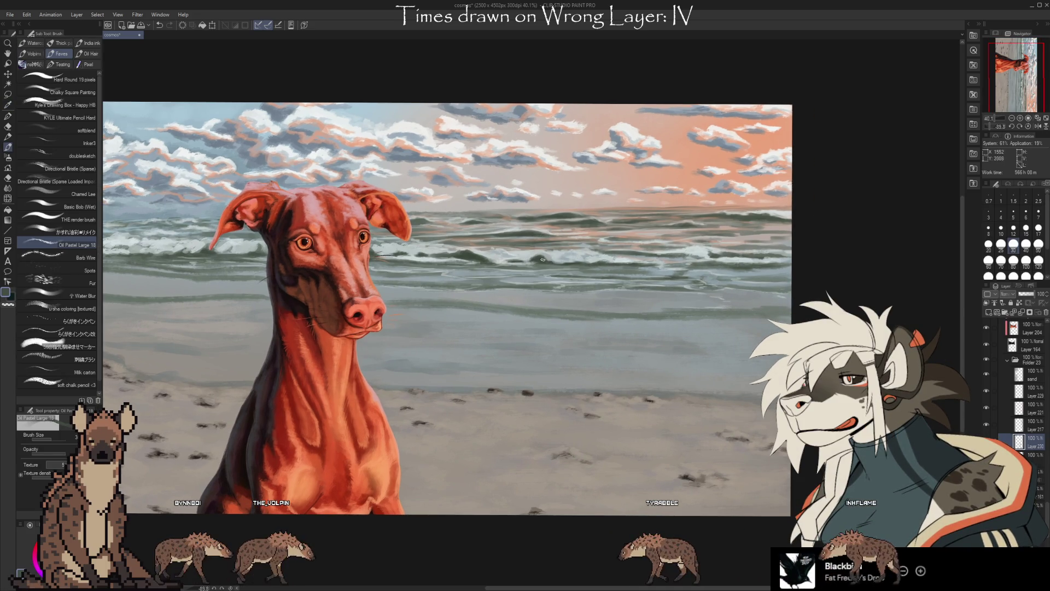
alt+click(539, 257)
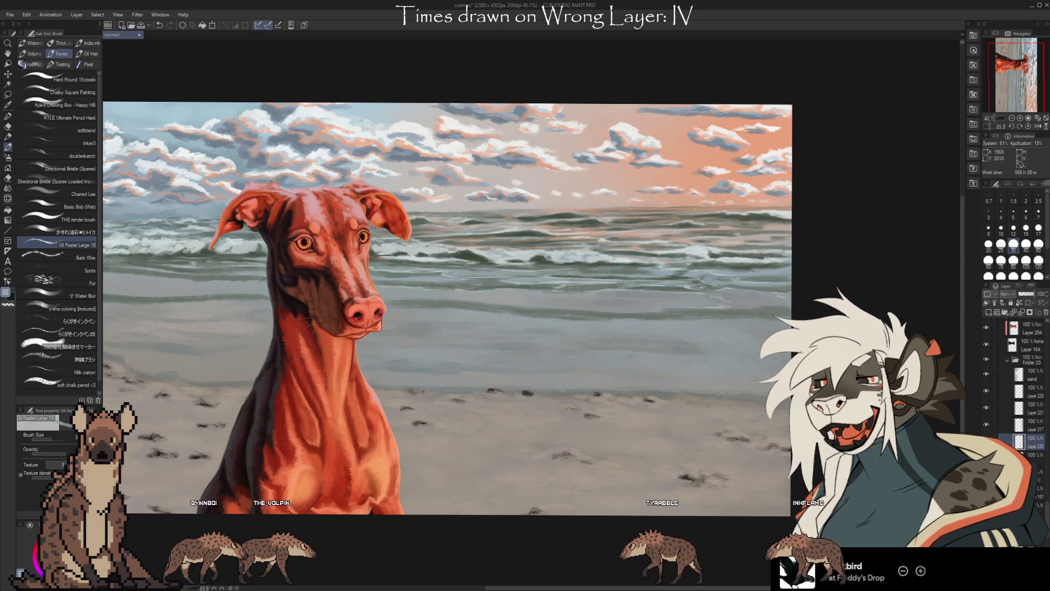
alt+click(551, 256)
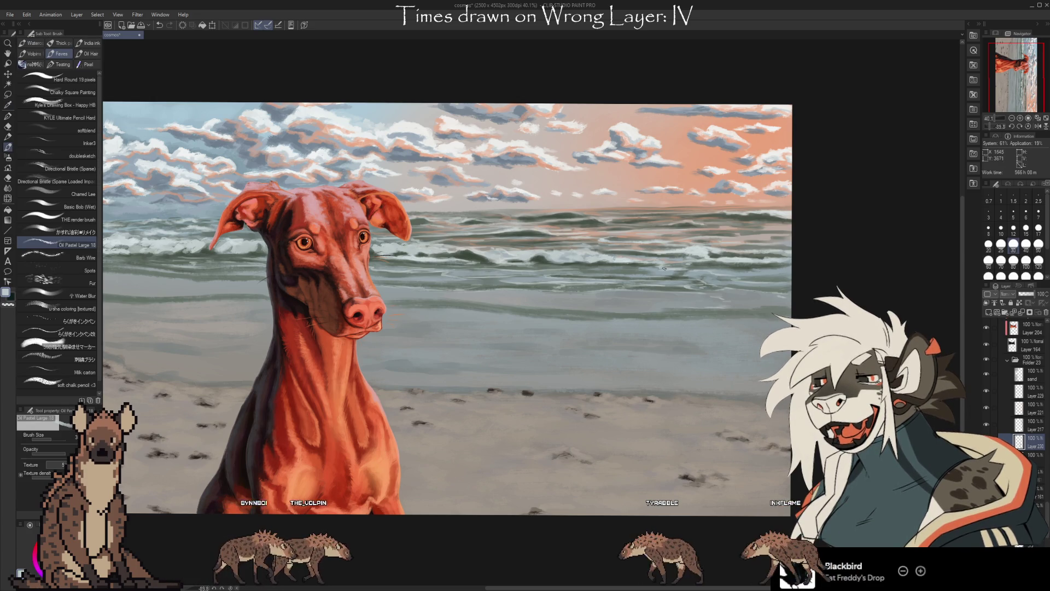
alt+click(619, 259)
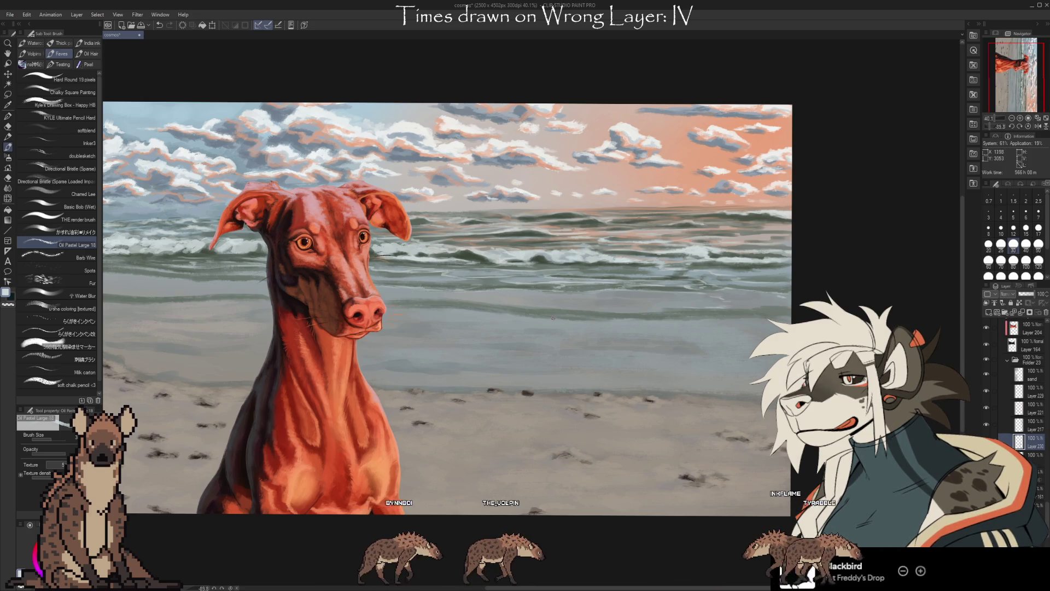
alt+click(523, 241)
alt+click(539, 260)
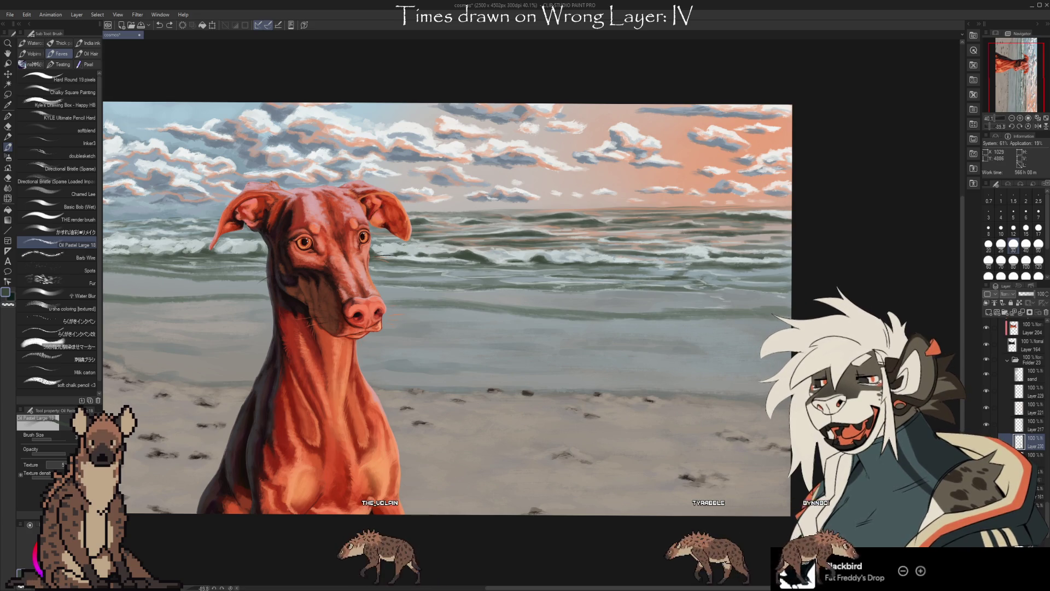
- Scroll the view and paint light sea-foam strokes sampled from the sea
scroll(711, 255, right, 3)
key(i)
click(606, 245)
key(b)
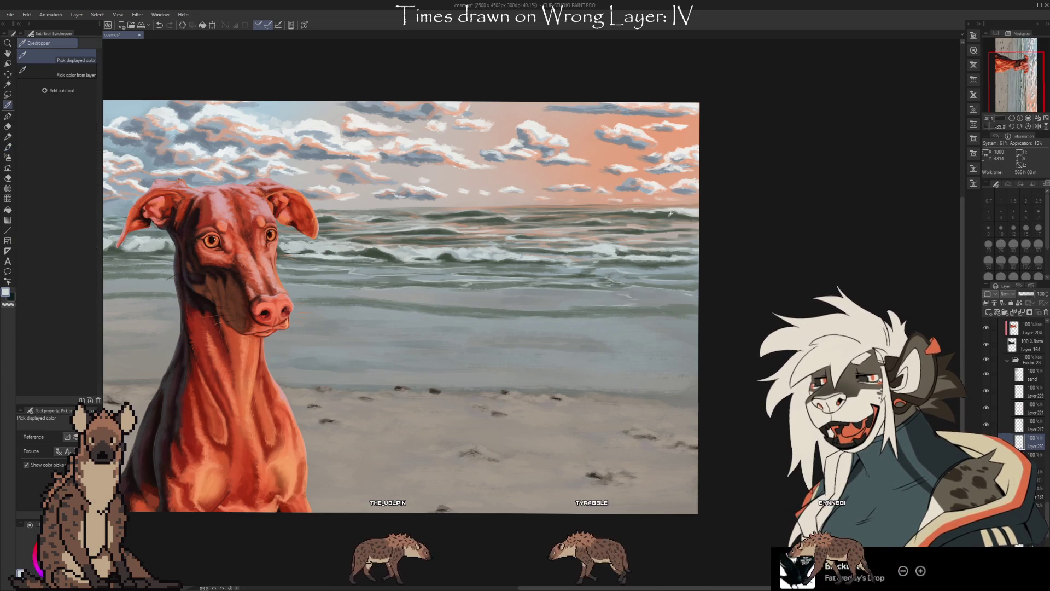
alt+click(690, 209)
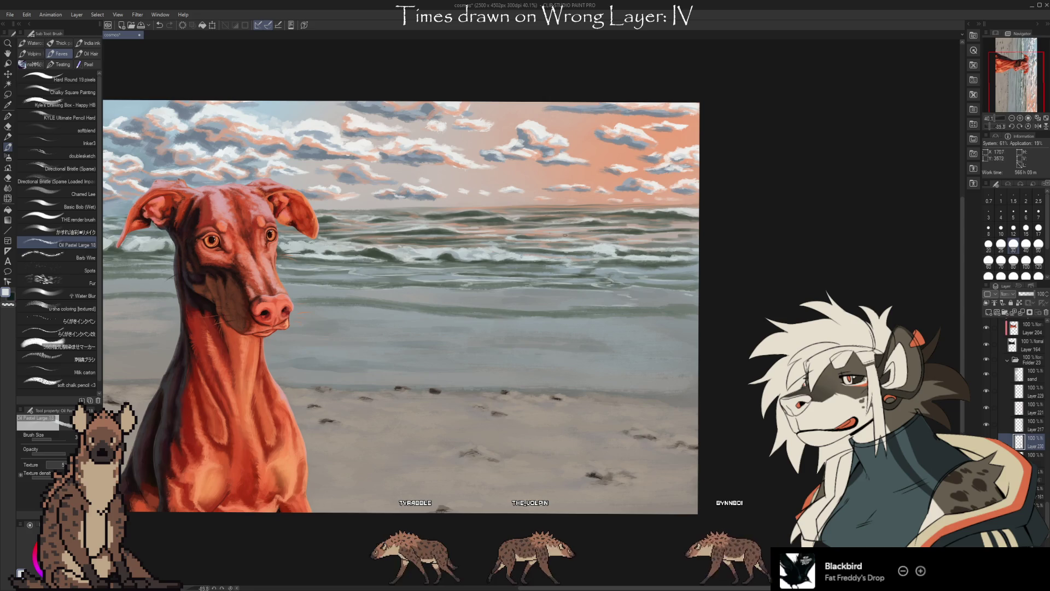
- Alternate dark blue-grey shadows and white foam highlights across the middle wave band
alt+click(621, 253)
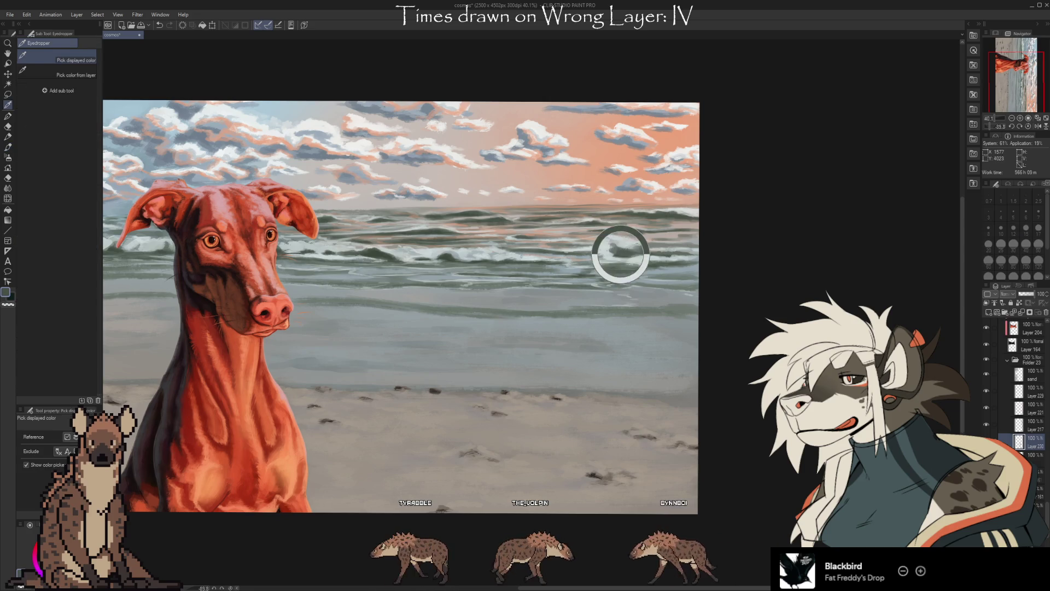
alt+click(609, 250)
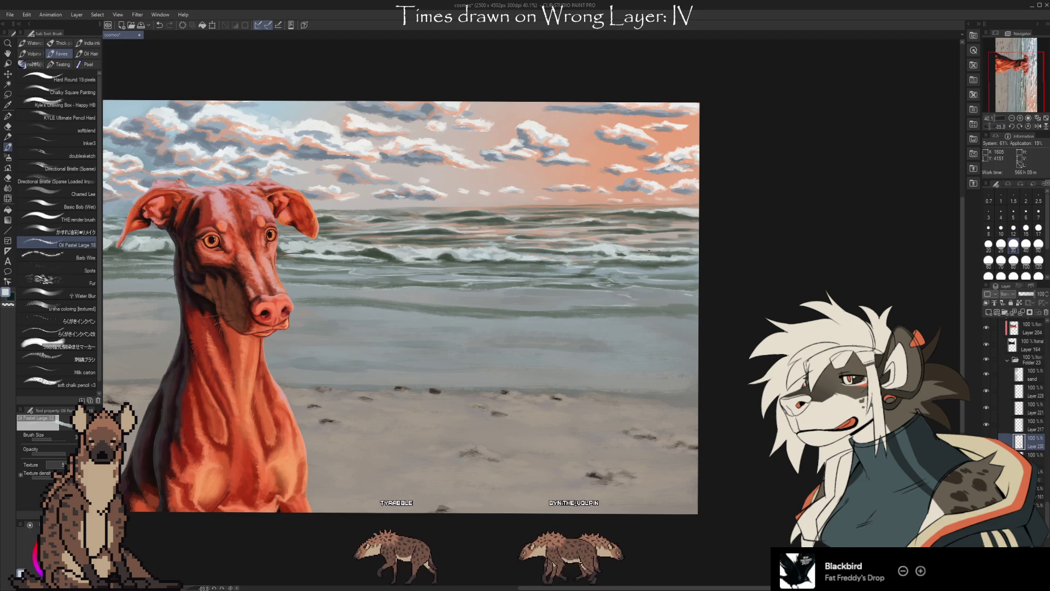
alt+click(618, 250)
alt+click(611, 250)
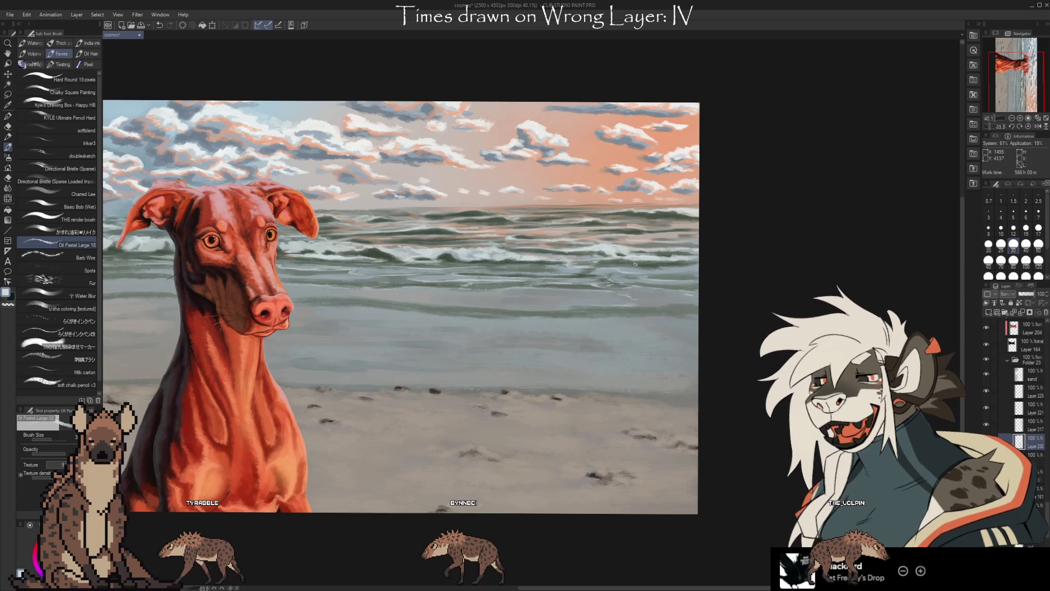
key(i)
click(378, 250)
key(b)
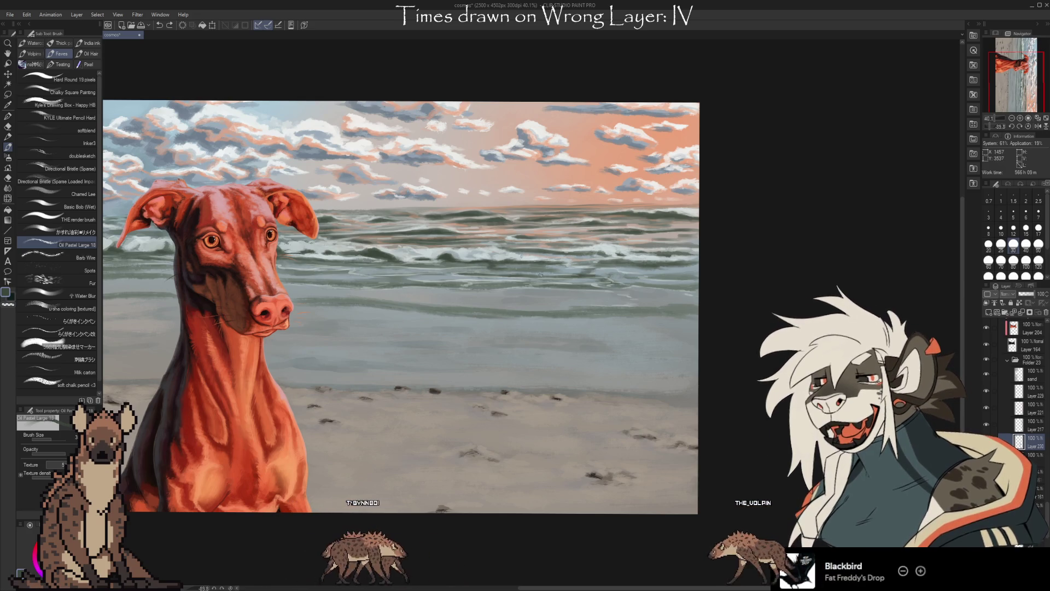
alt+click(474, 265)
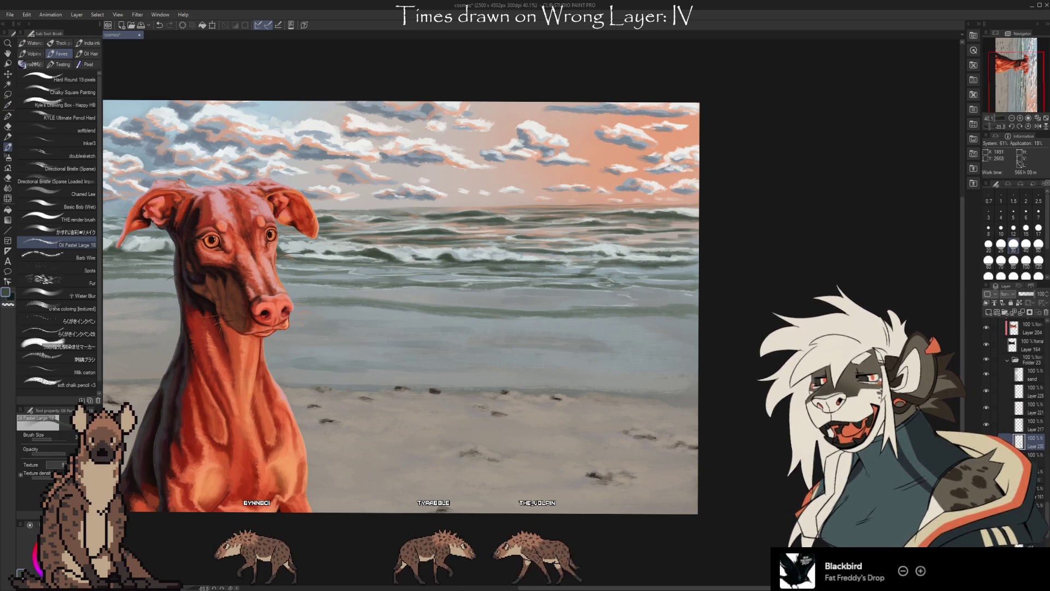
- Paint lighter grey foam crests across the waves behind the dog's head
alt+click(399, 254)
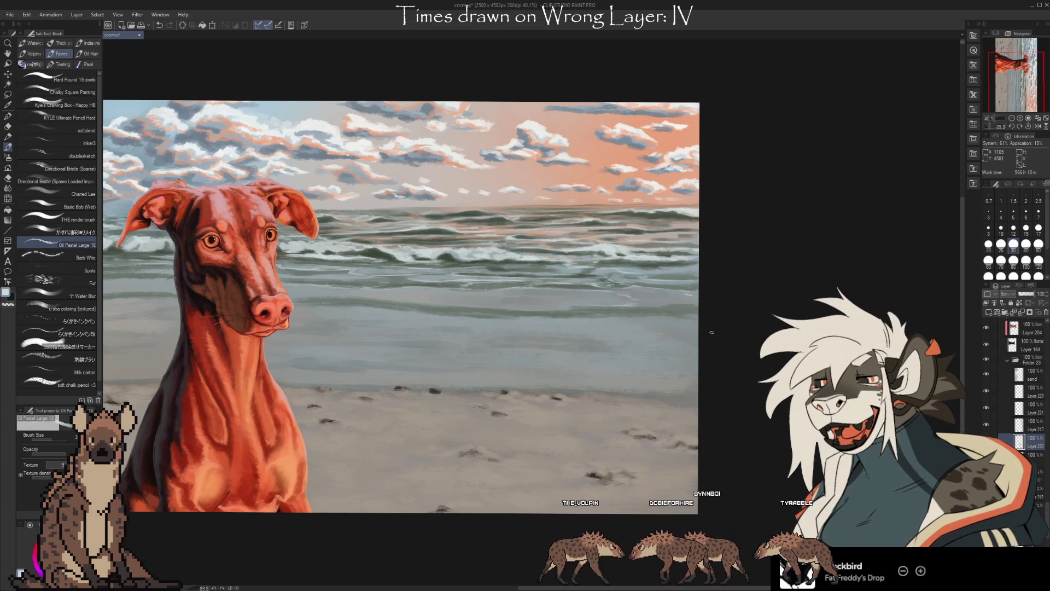
key(i)
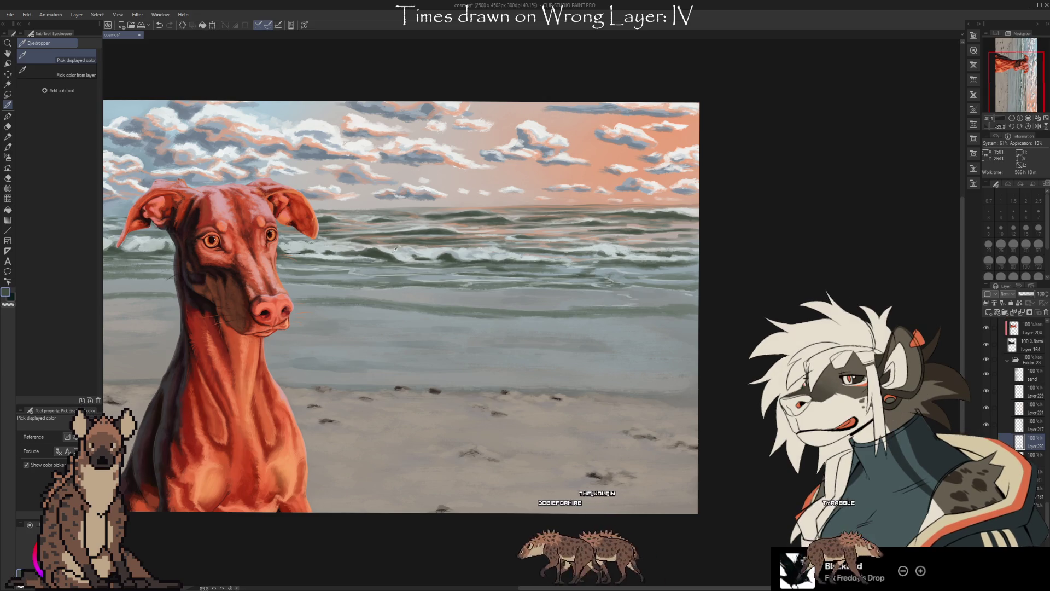
click(398, 248)
key(b)
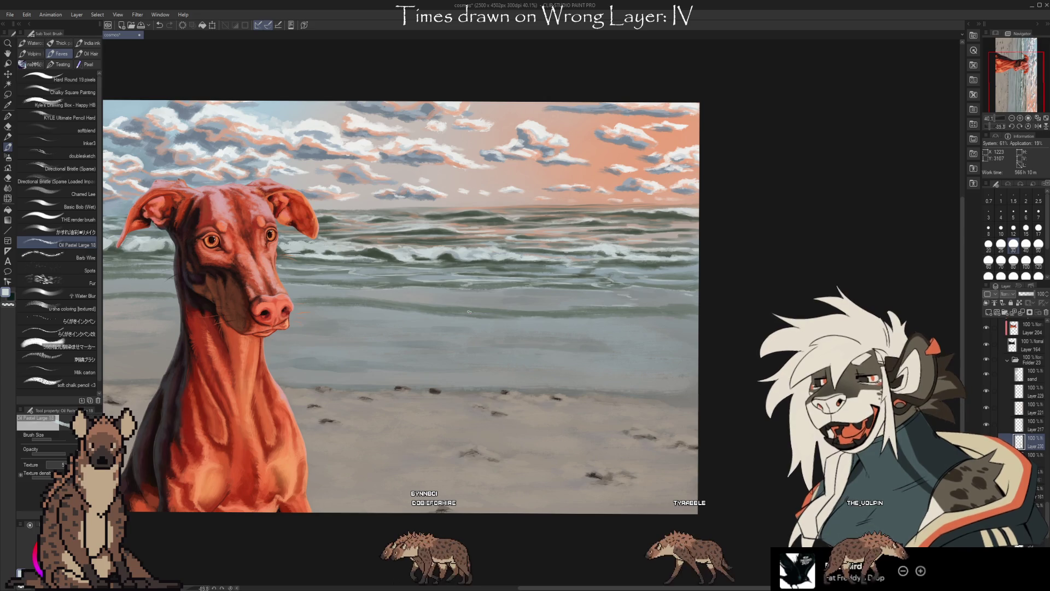
- Add dark grey-blue wave shadows using colours sampled from the sea
key(i)
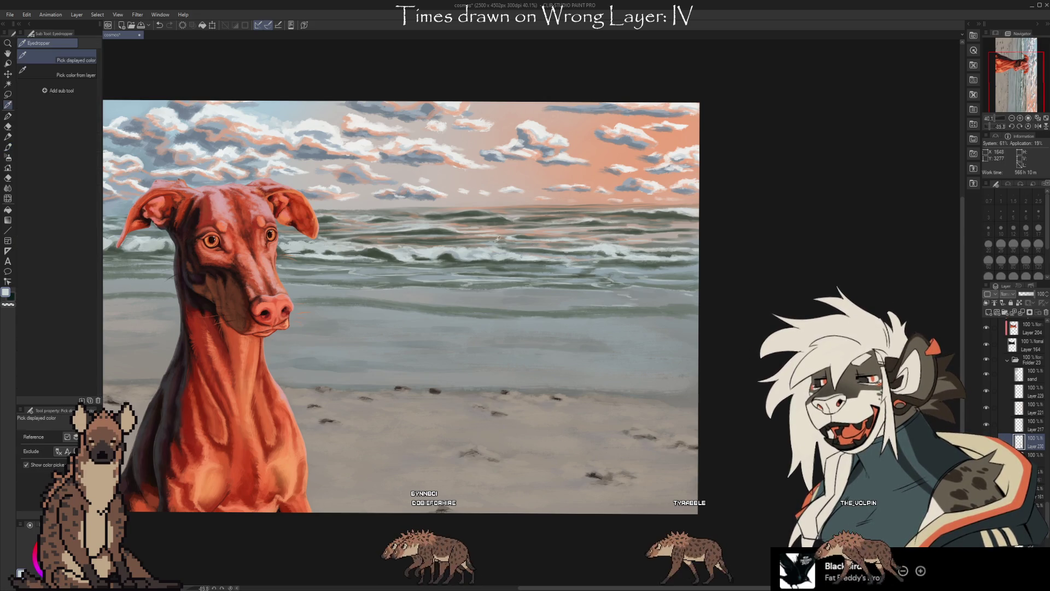
click(607, 243)
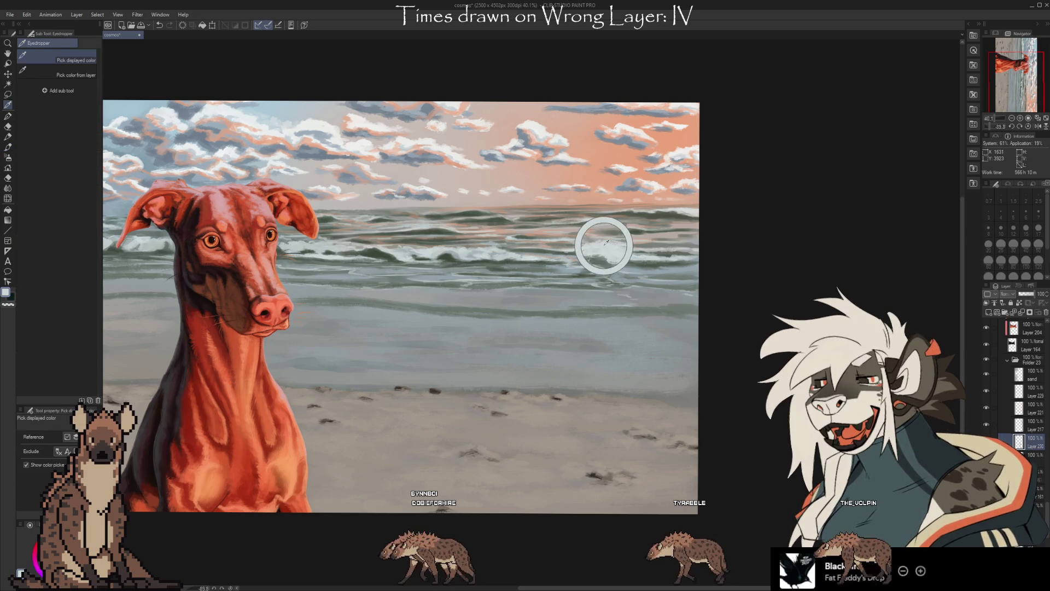
key(b)
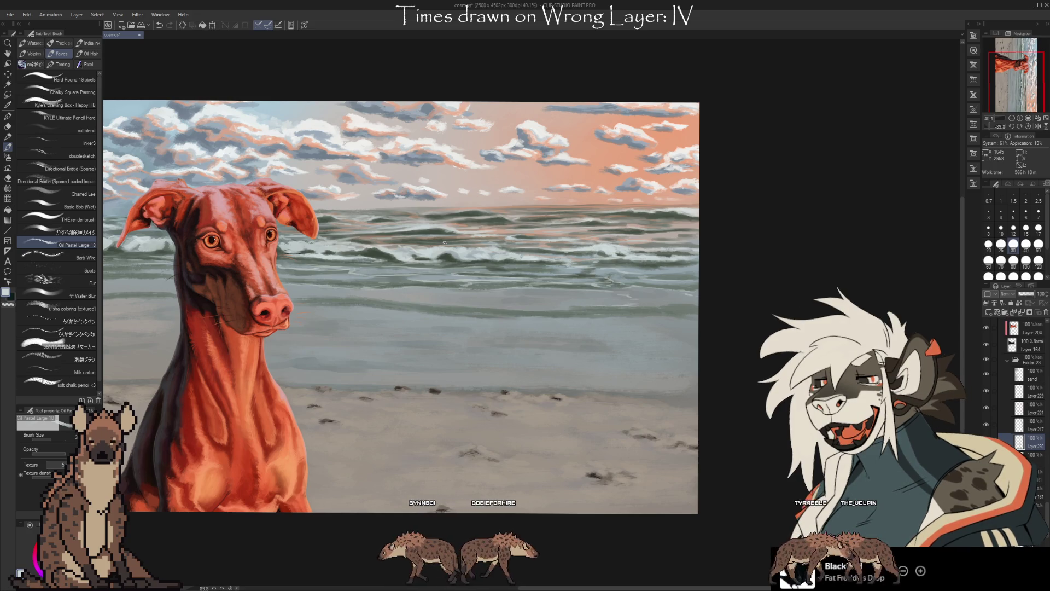
key(i)
key(b)
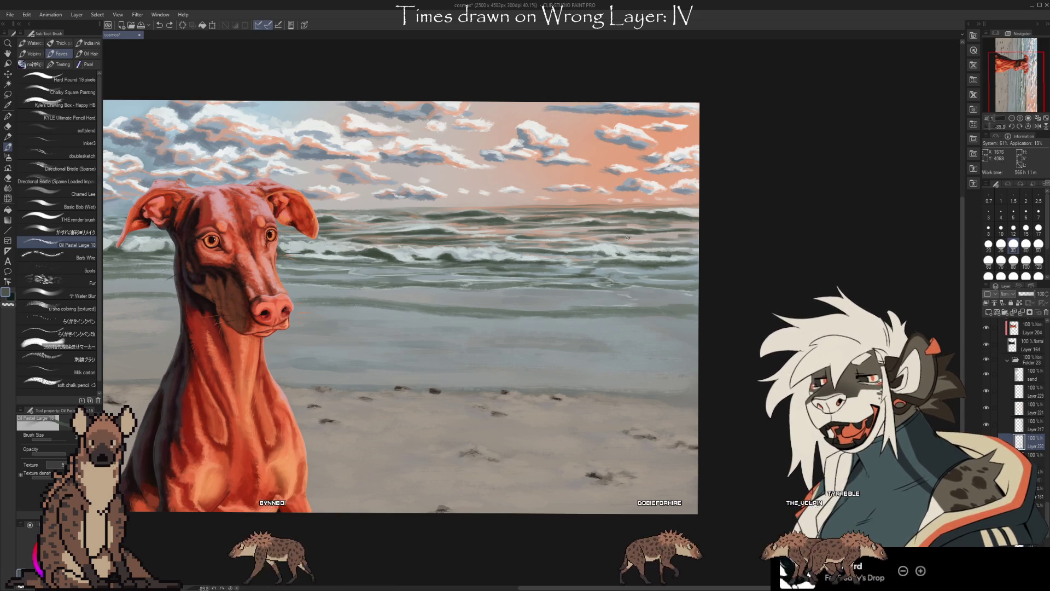
alt+click(634, 241)
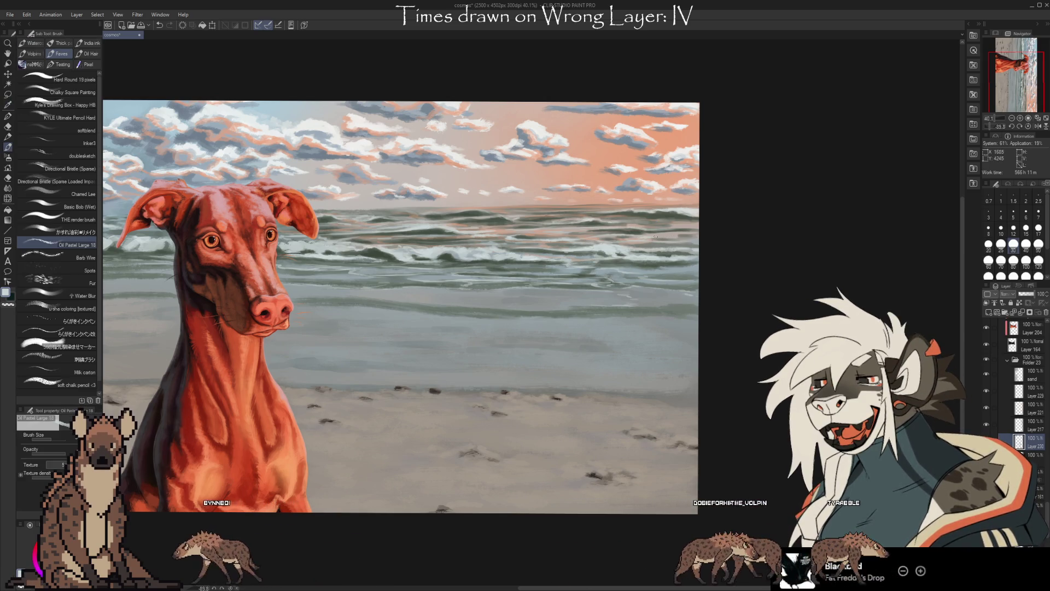
alt+click(656, 236)
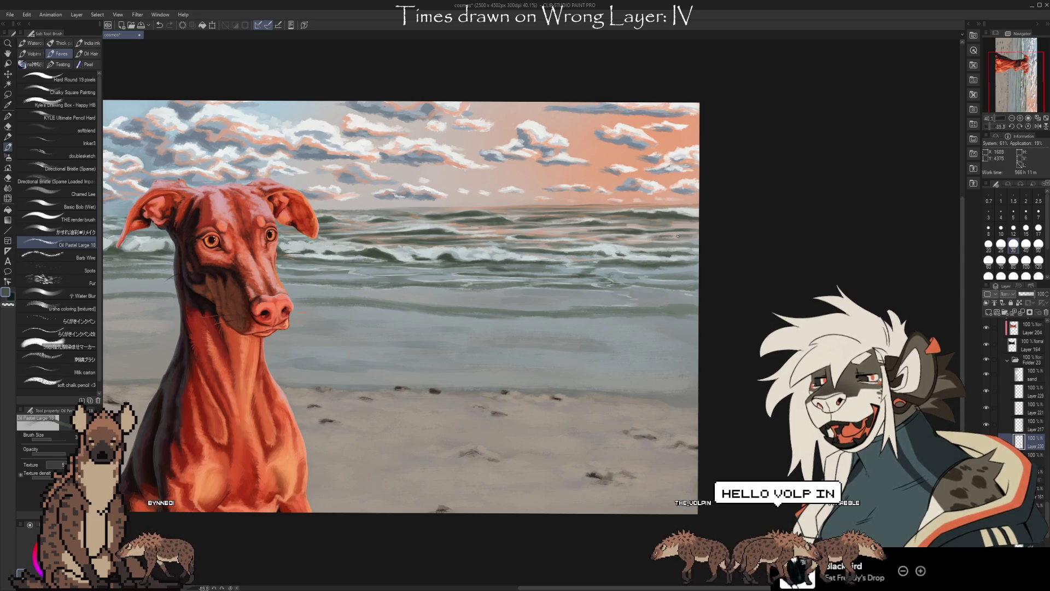
alt+click(672, 232)
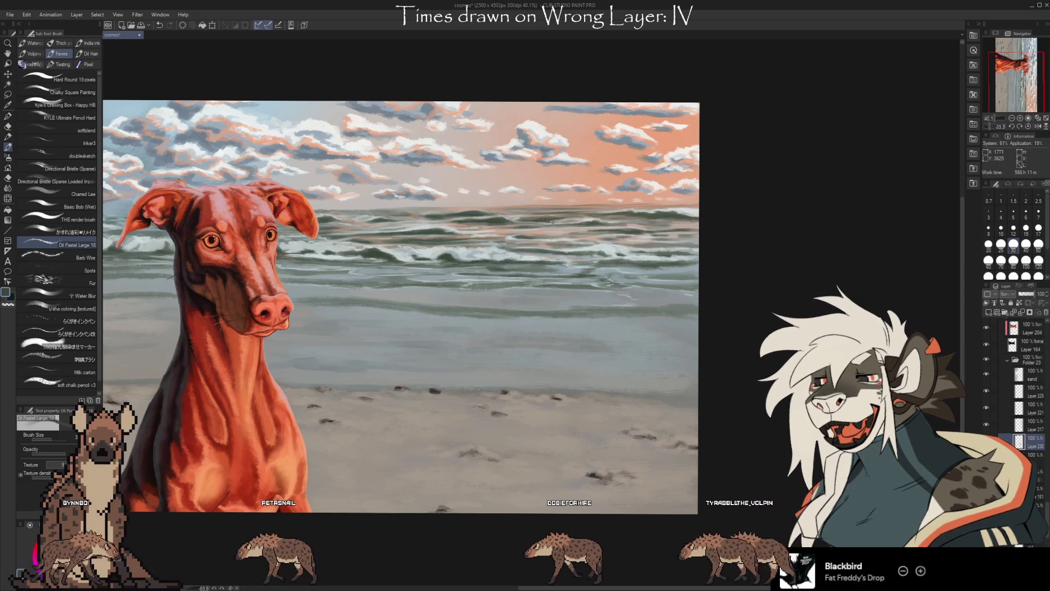
- Sample a dark grey-blue from the distant waves and paint over the far sea
key(i)
click(667, 216)
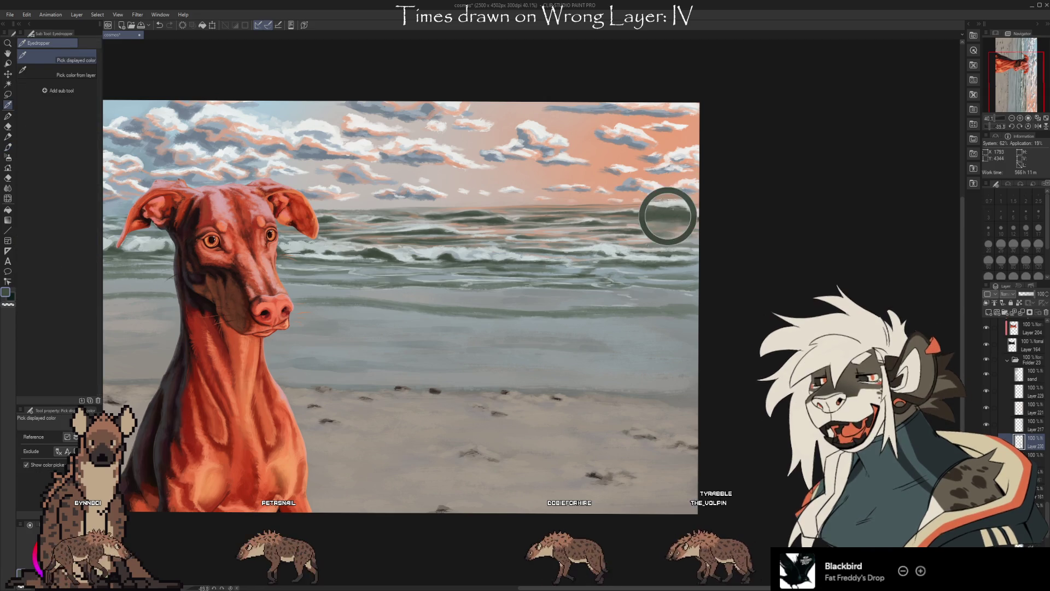
key(b)
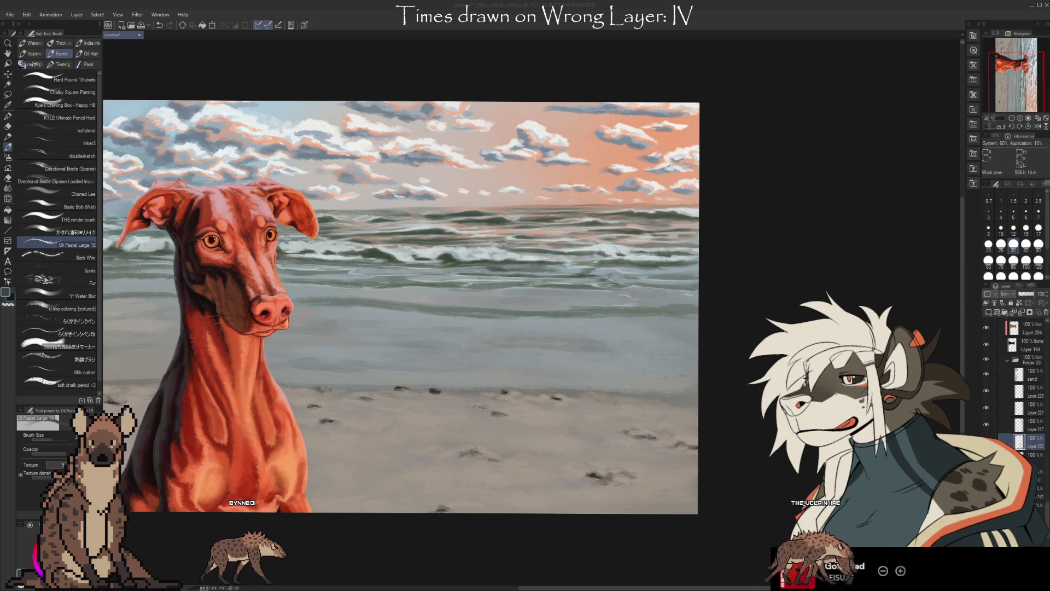
- Scroll the canvas up to view the sharpened waves and pale shallow-water band
scroll(571, 315, up, 2)
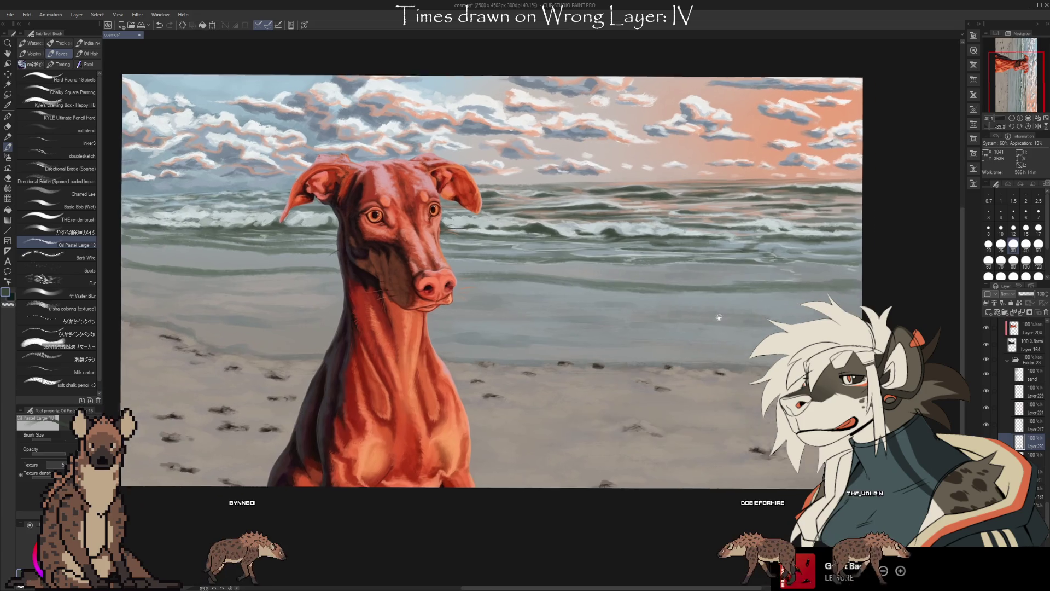
- Paint receding-wave streaks at brush size 60, return to 30, then select 'THE render brush'
key(i)
key(b)
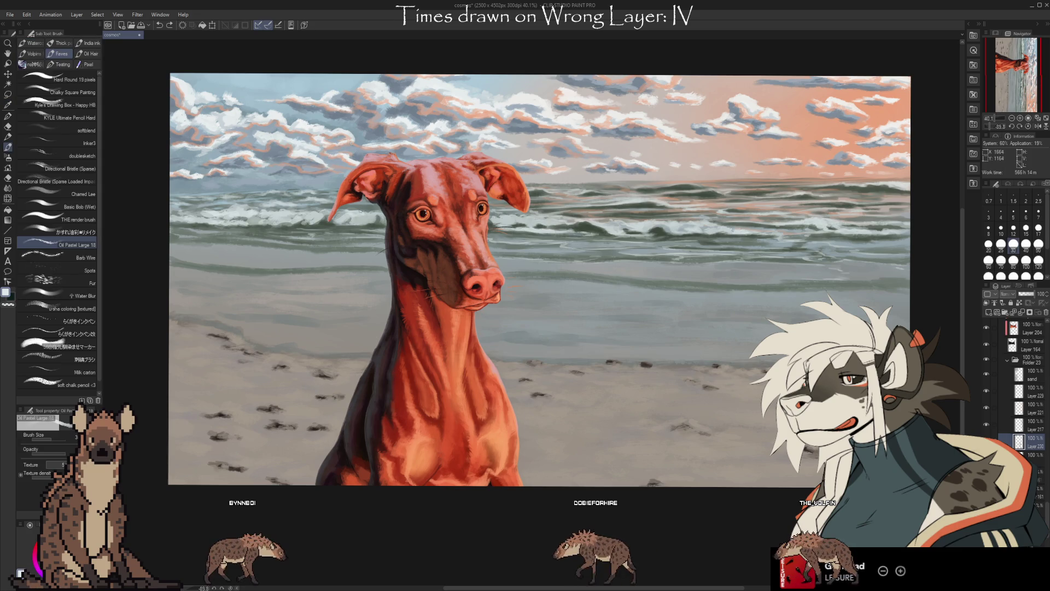
key(bracketright)
key(bracketright)
key(bracketright)
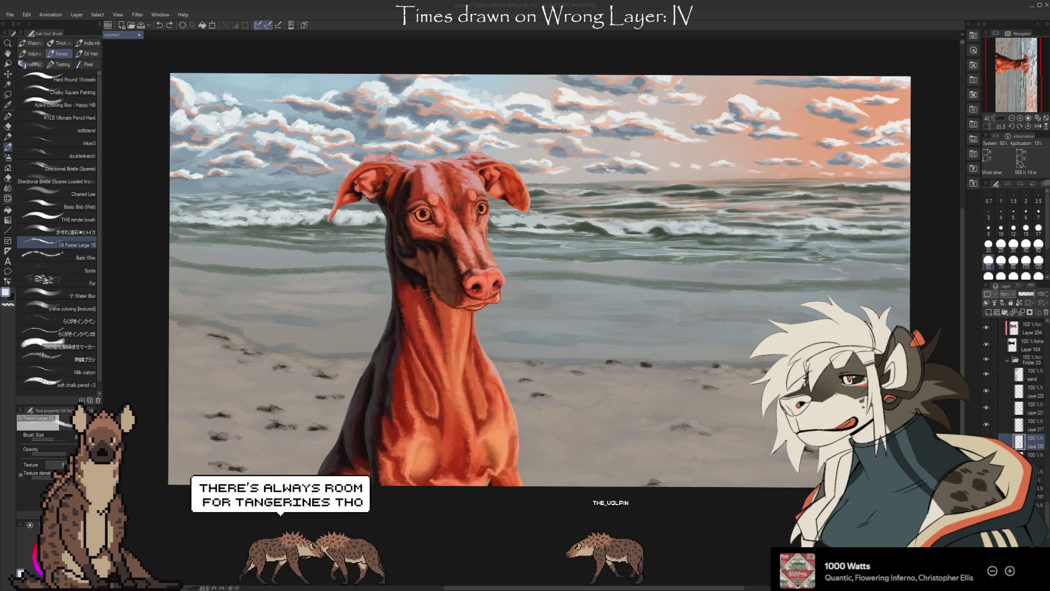
click(289, 255)
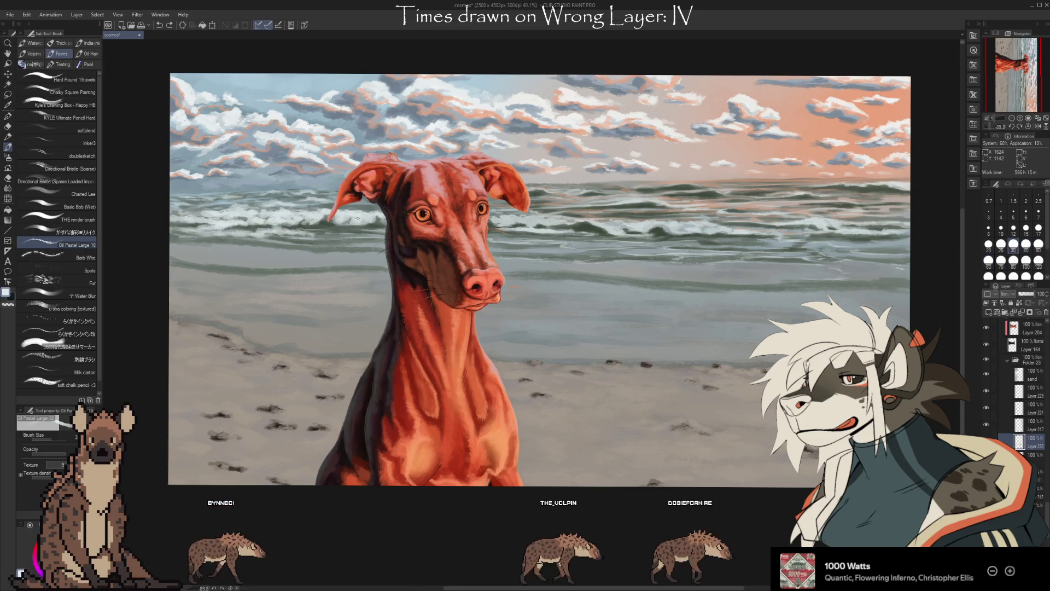
key(bracketleft)
key(bracketleft)
key(bracketleft)
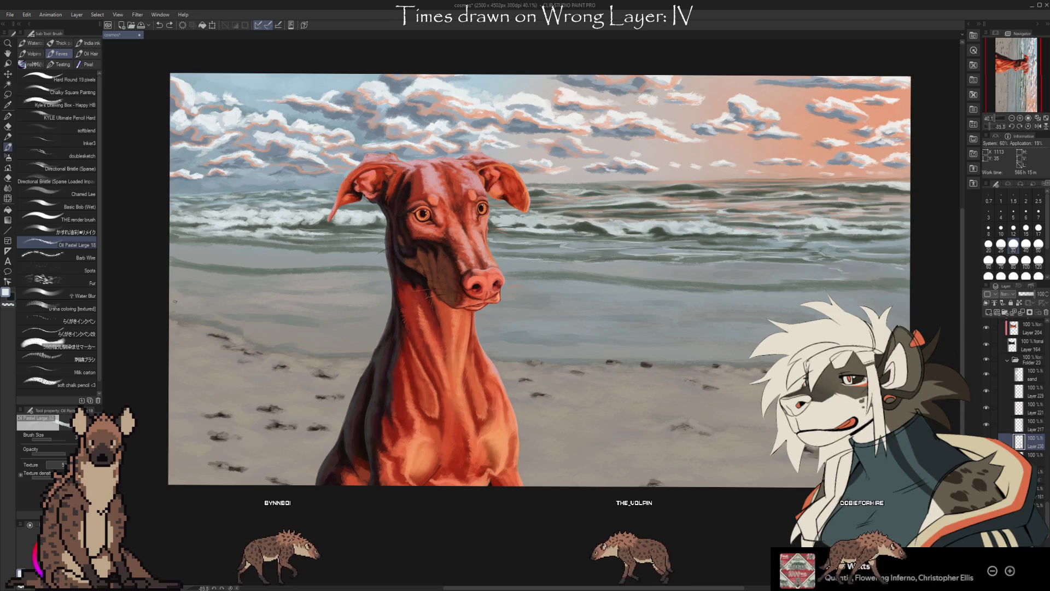
click(92, 220)
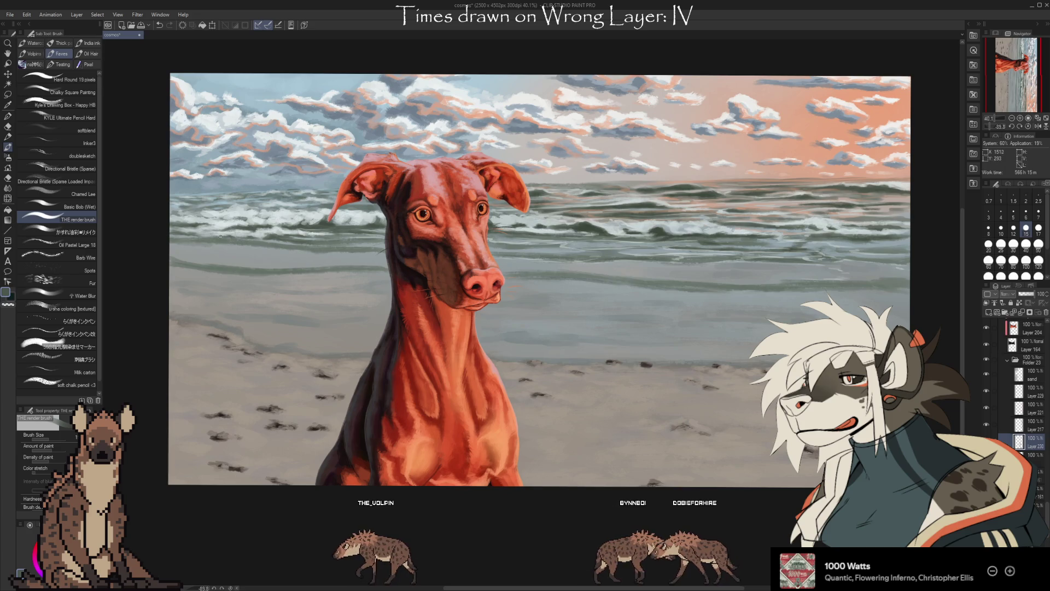
- Paint soft wet-sand streaks with dark blue-grey and white-grey sampled from the painting
alt+click(190, 232)
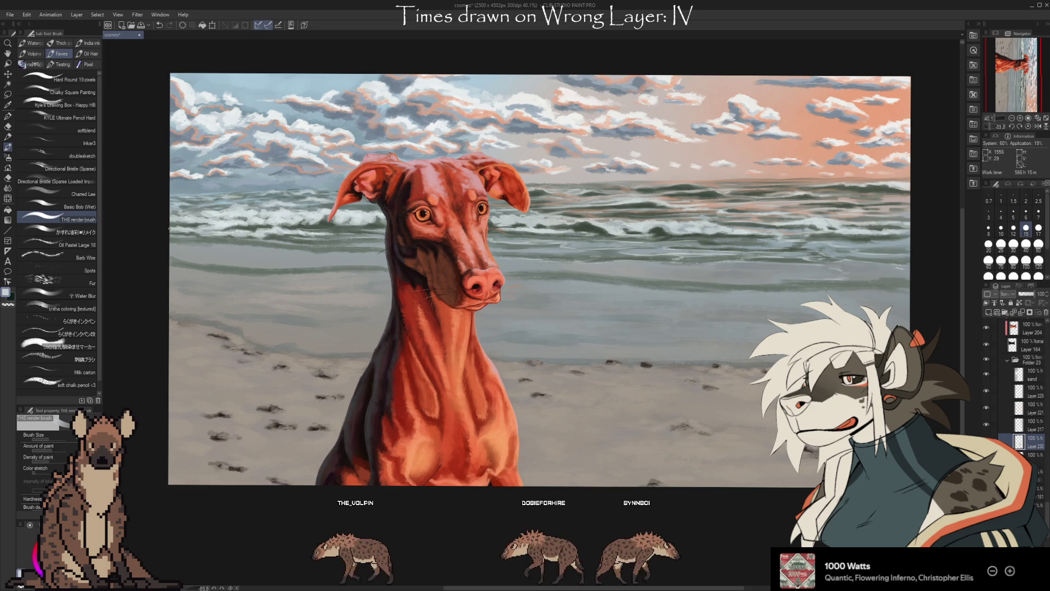
key(i)
key(b)
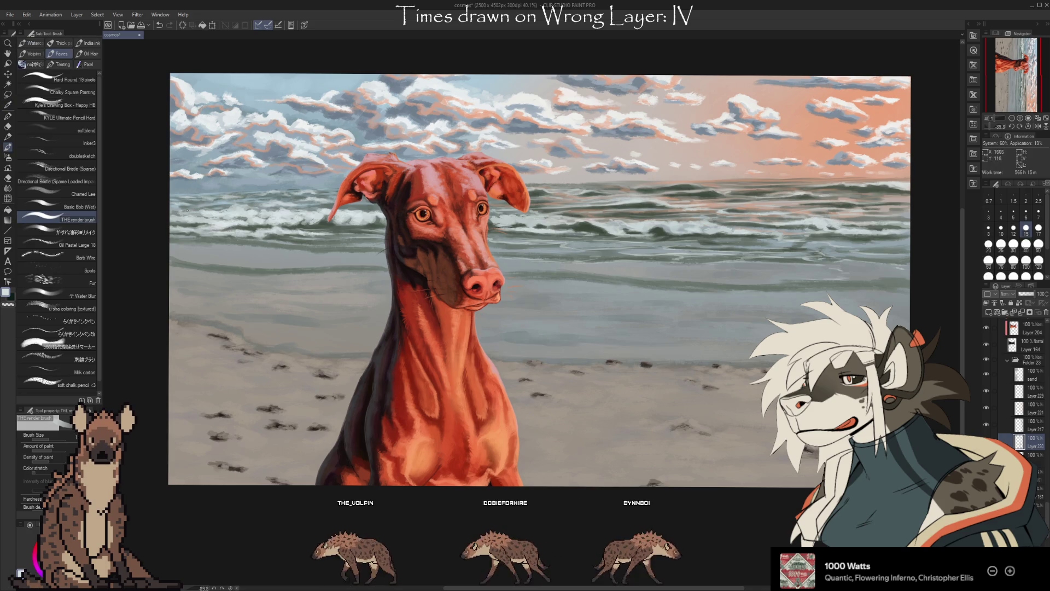
alt+click(321, 222)
alt+click(322, 219)
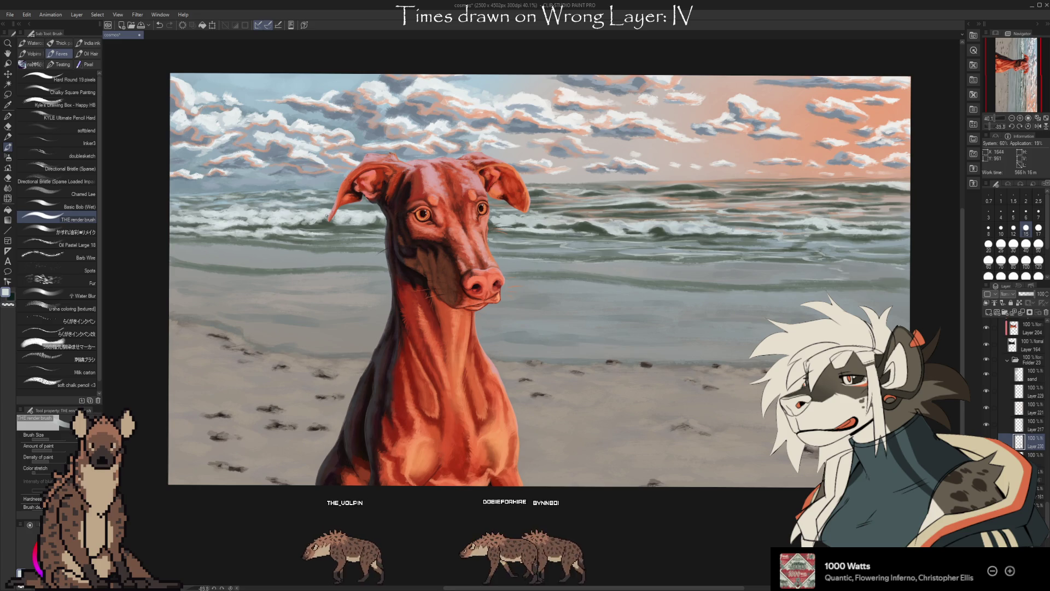
alt+click(295, 217)
alt+click(292, 217)
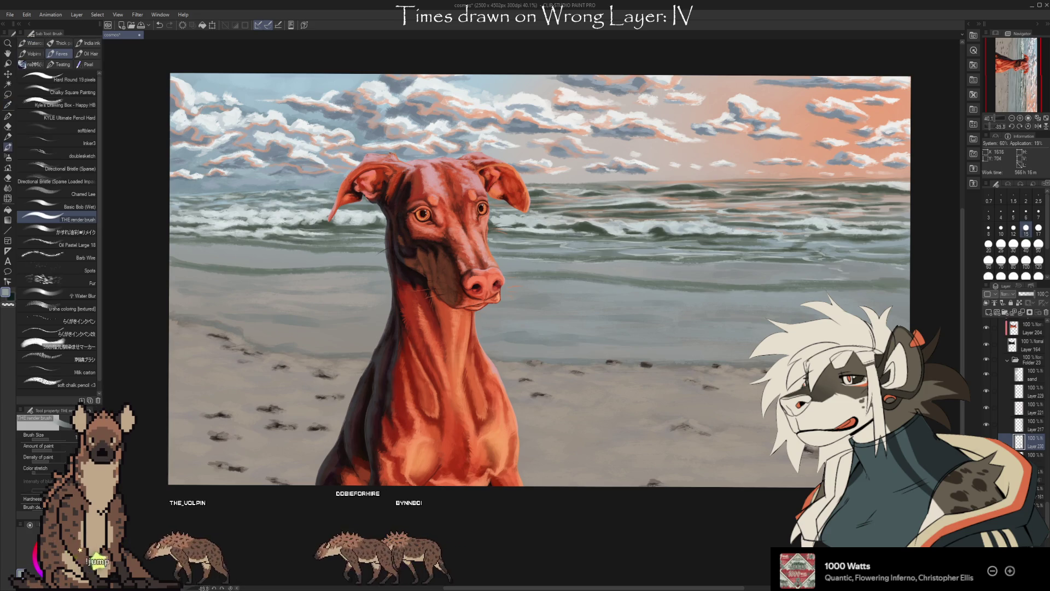
alt+click(290, 217)
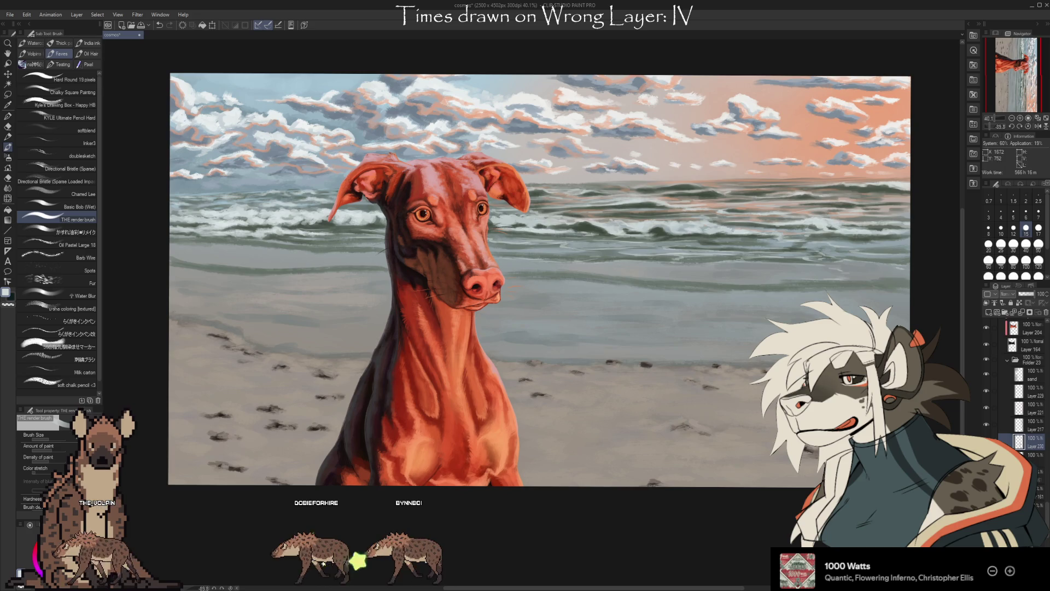
- Sample colours around the dog's ear, finishing on a light whitish-grey
alt+click(360, 213)
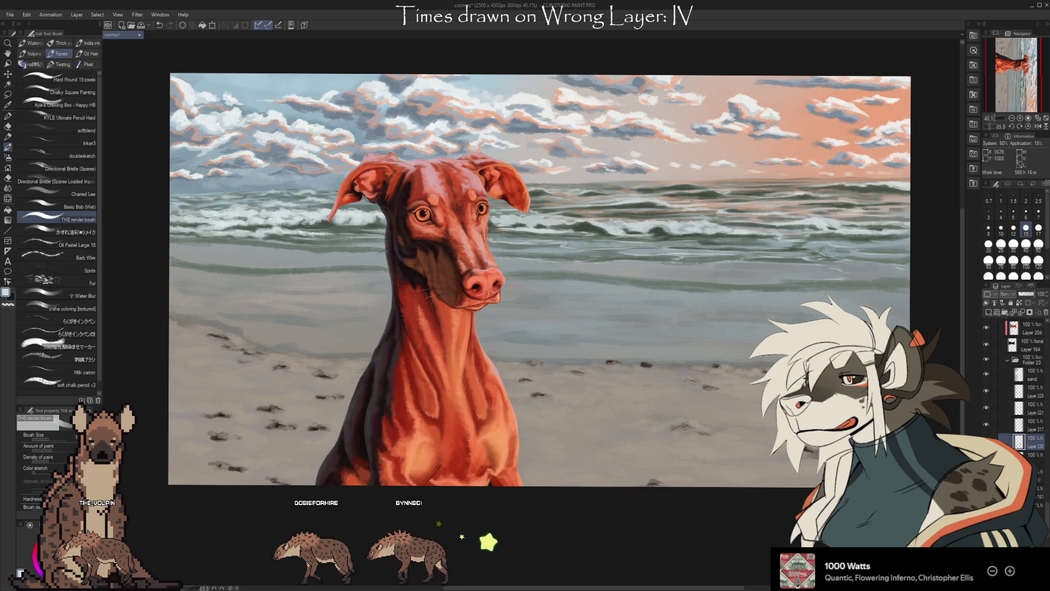
alt+click(362, 204)
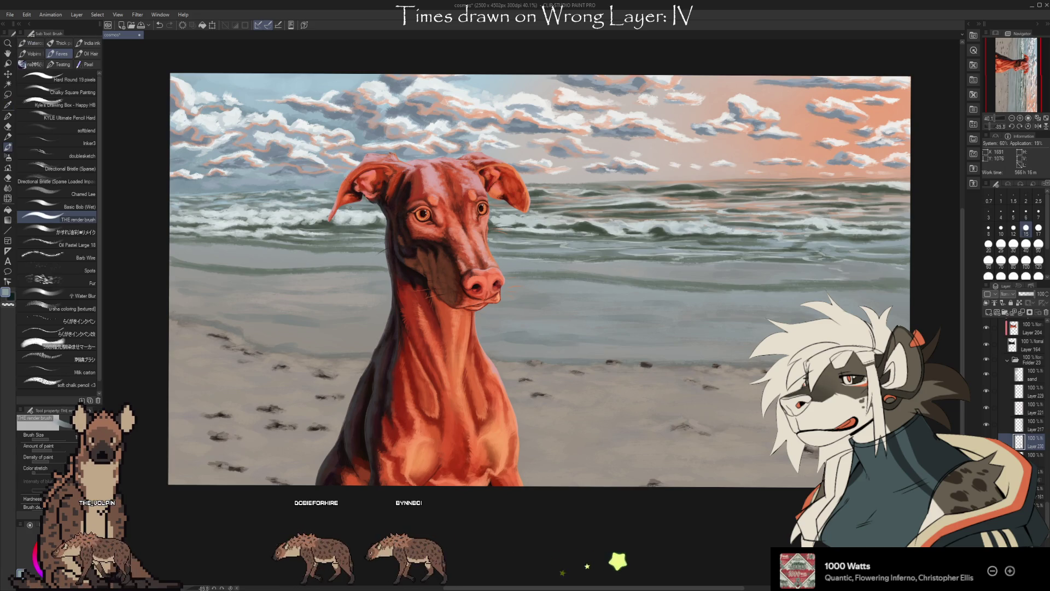
alt+click(356, 207)
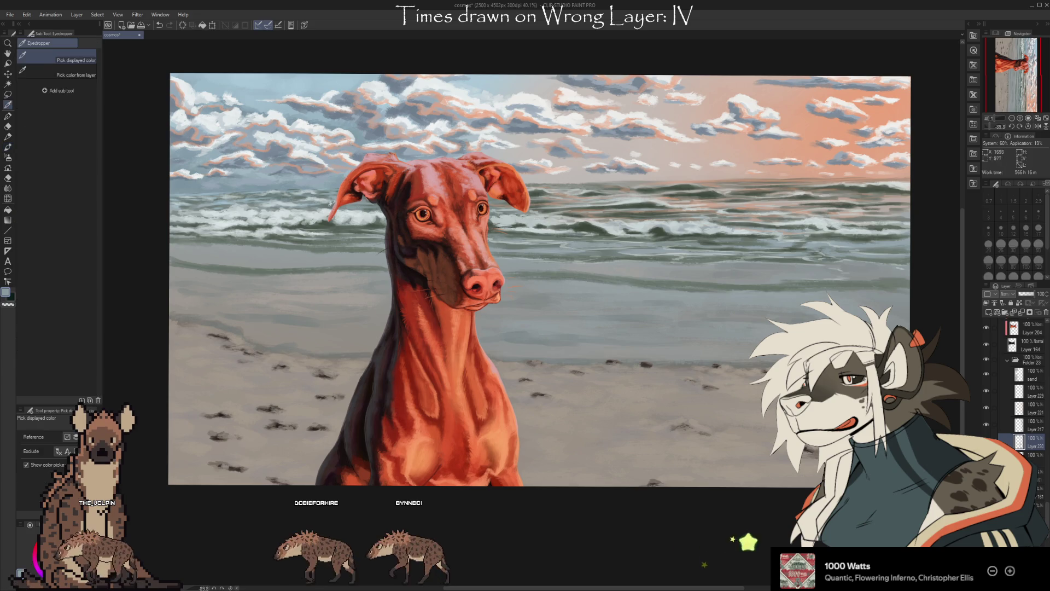
alt+click(333, 208)
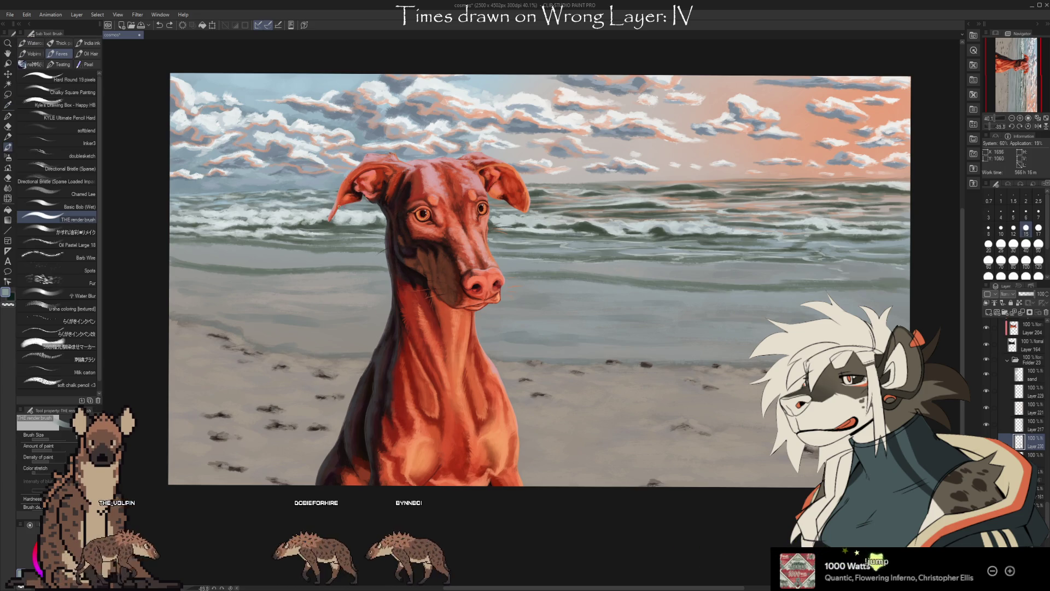
alt+click(325, 206)
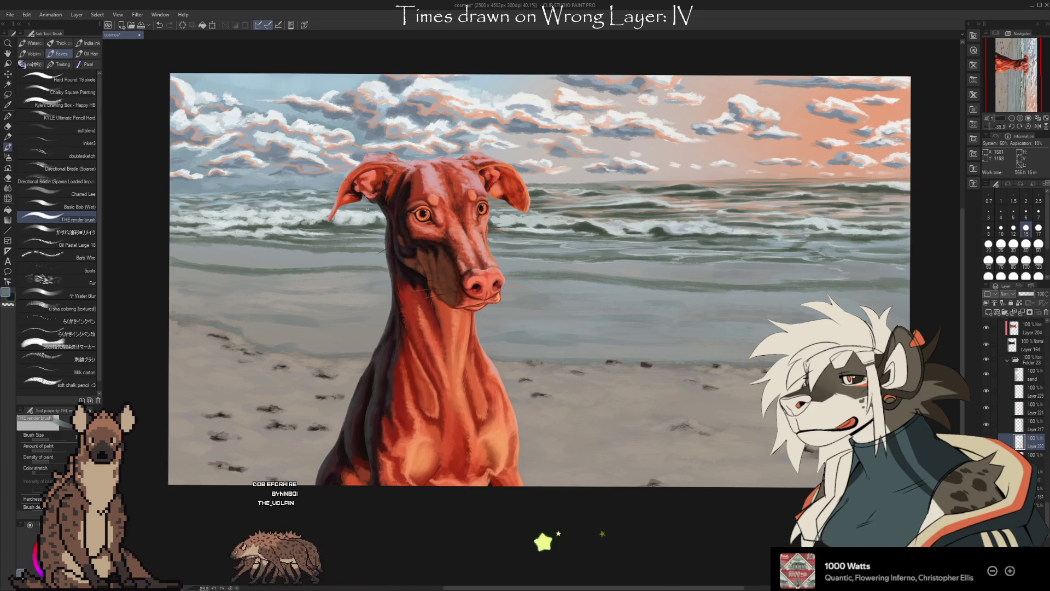
alt+click(361, 213)
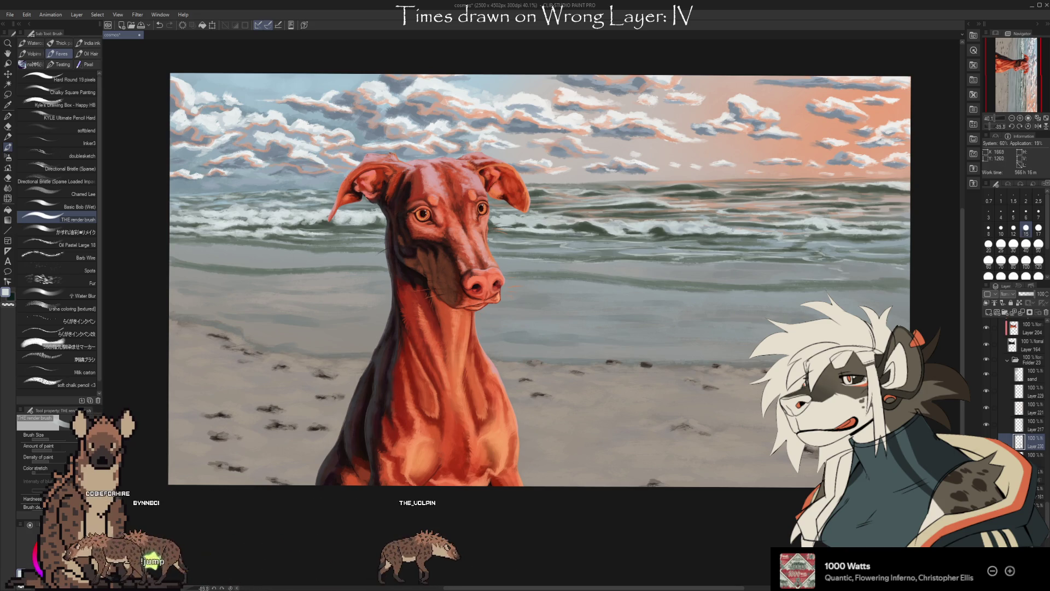
alt+click(373, 210)
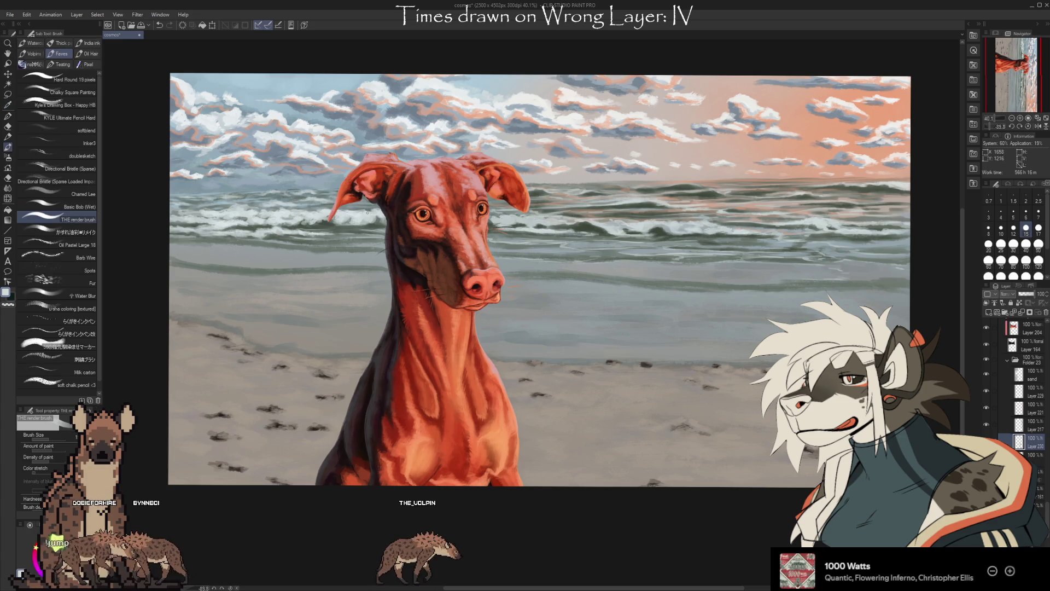
alt+click(385, 215)
alt+click(375, 224)
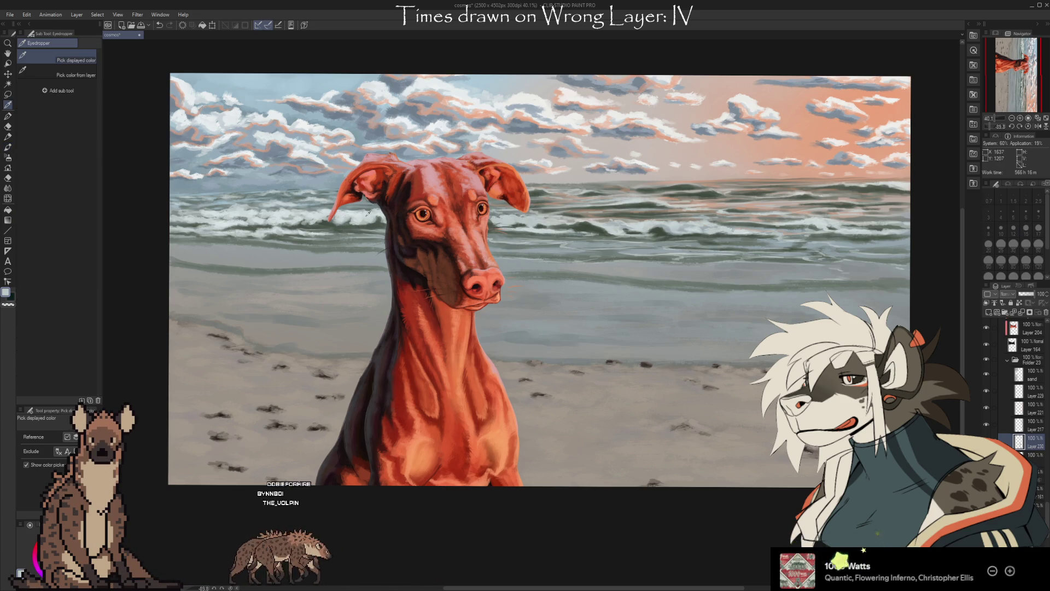
alt+click(490, 224)
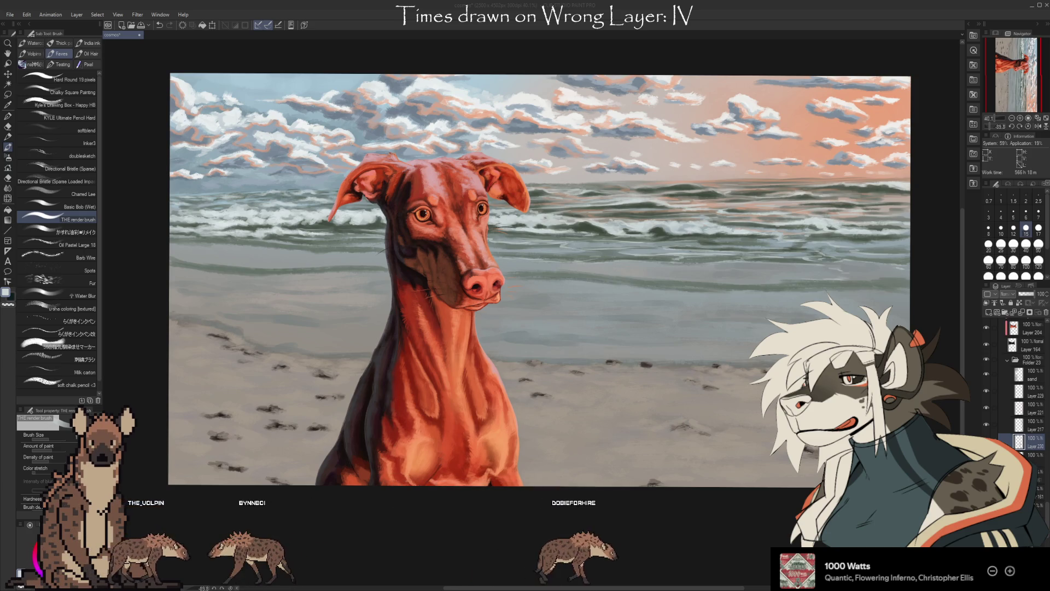
- Sample grey-blue from the sea and paint a faint size-40 stroke in the shallows right of the dog
mouse_move(635, 318)
mouse_down()
mouse_move(559, 293)
mouse_move(563, 265)
mouse_up()
key(x)
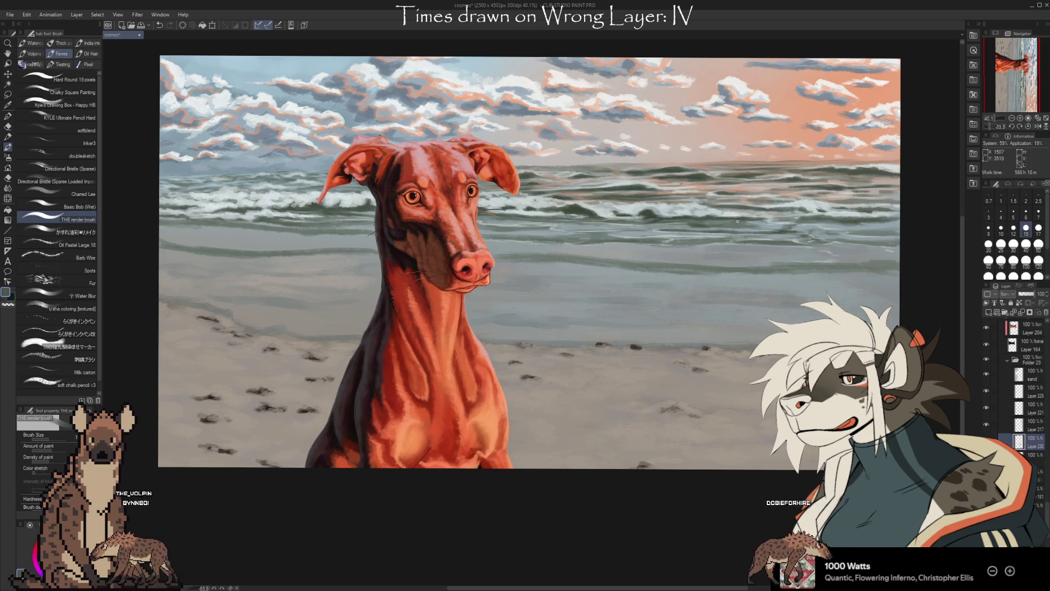
alt+click(705, 216)
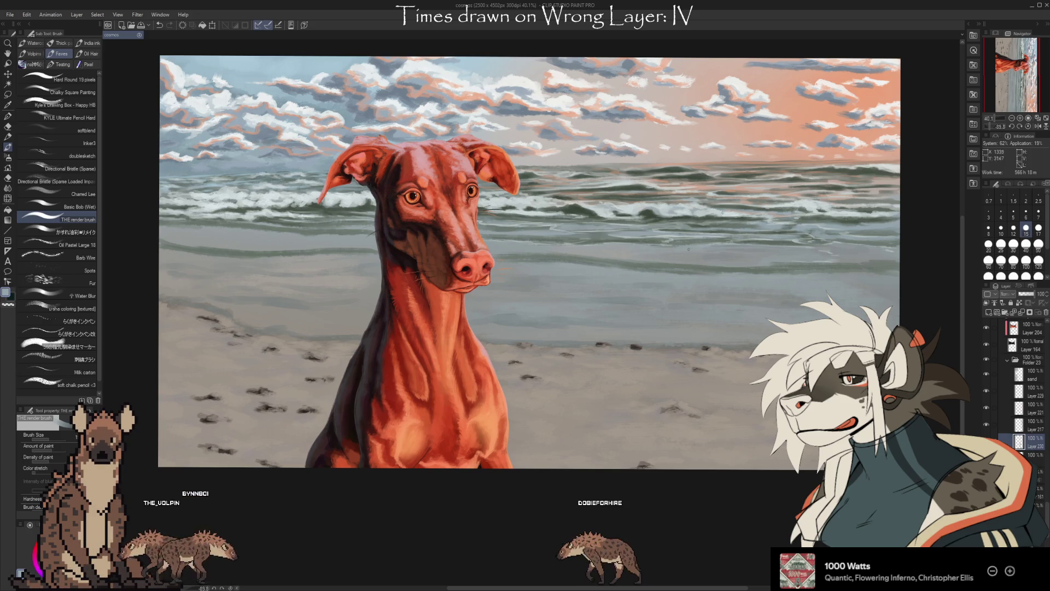
key(bracketright)
key(bracketright)
key(bracketright)
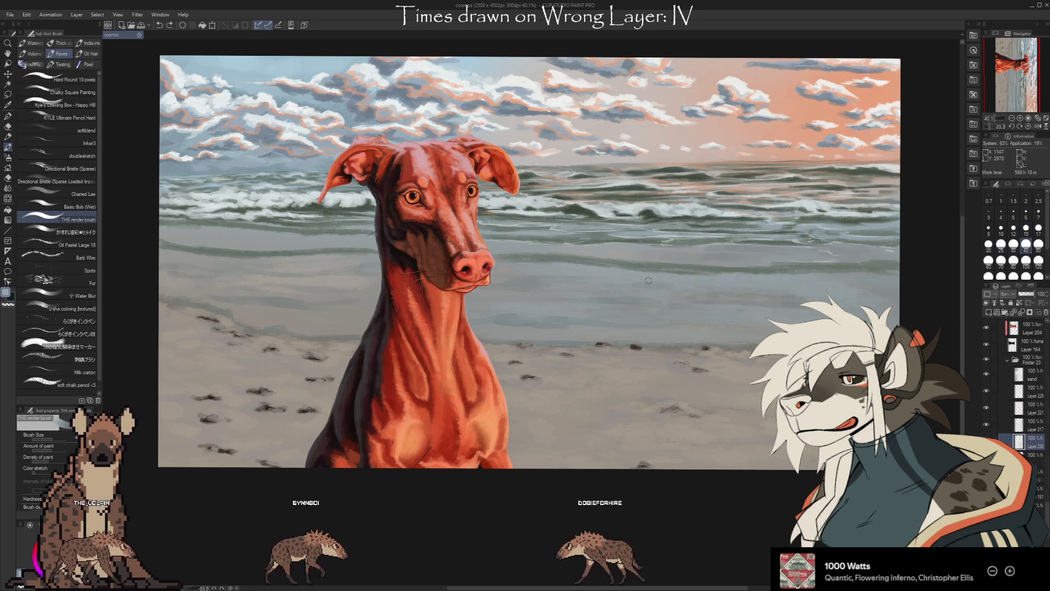
drag(648, 279, 626, 274)
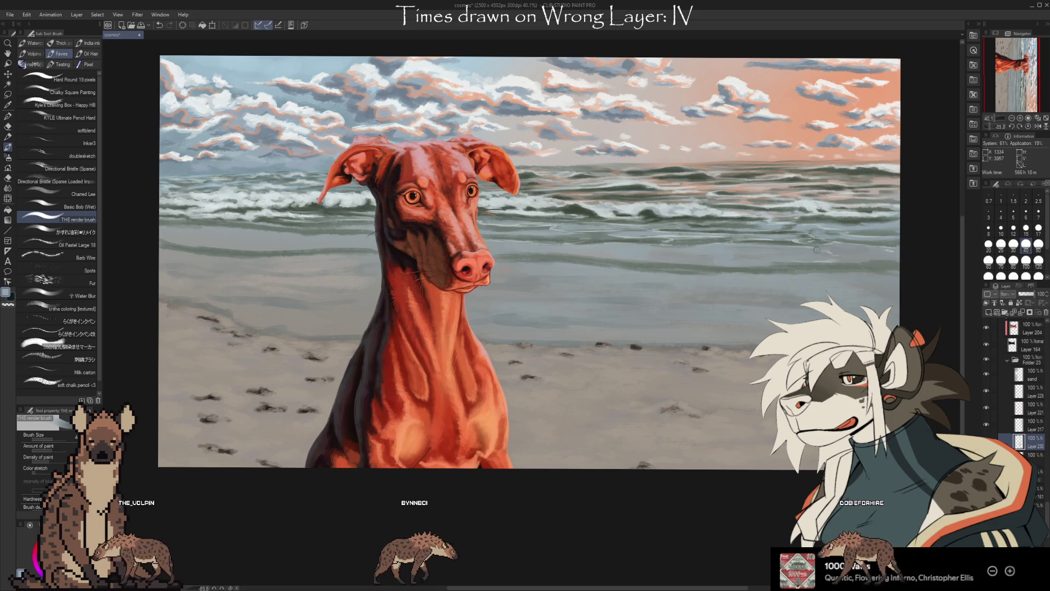
key(bracketleft)
key(bracketleft)
key(bracketleft)
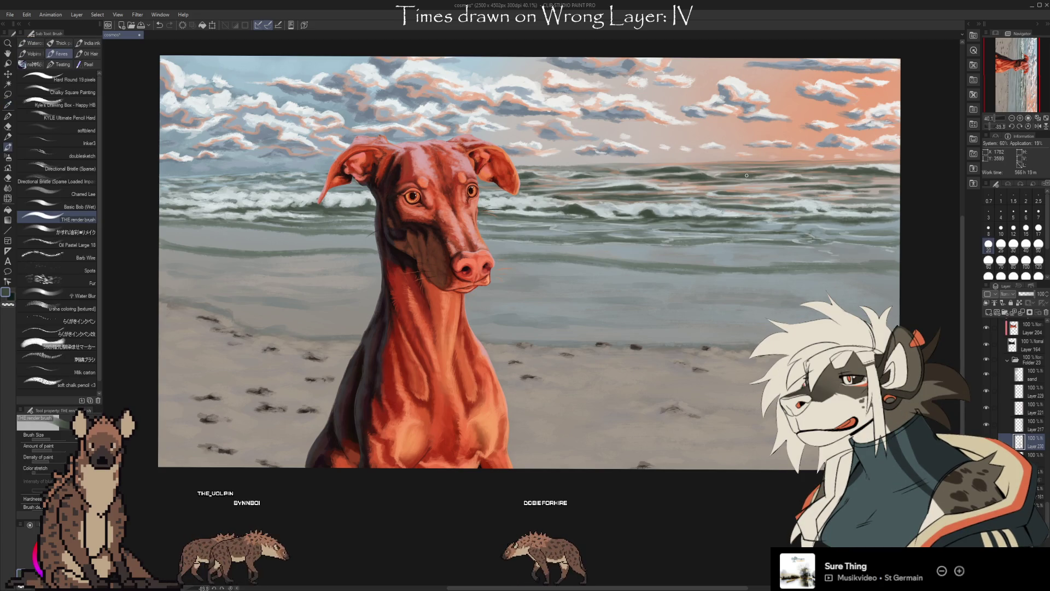
alt+click(469, 63)
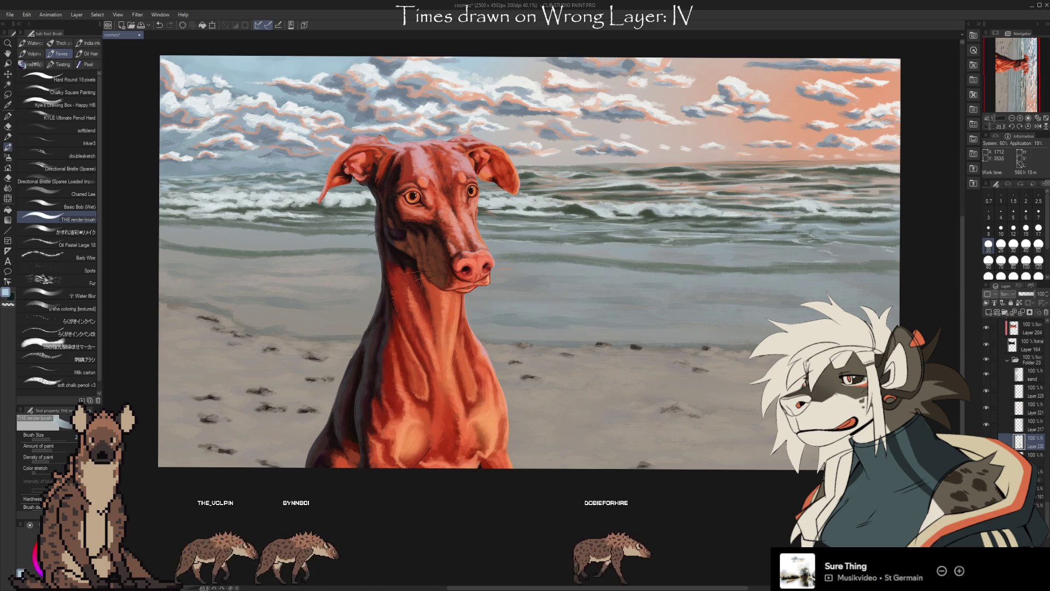